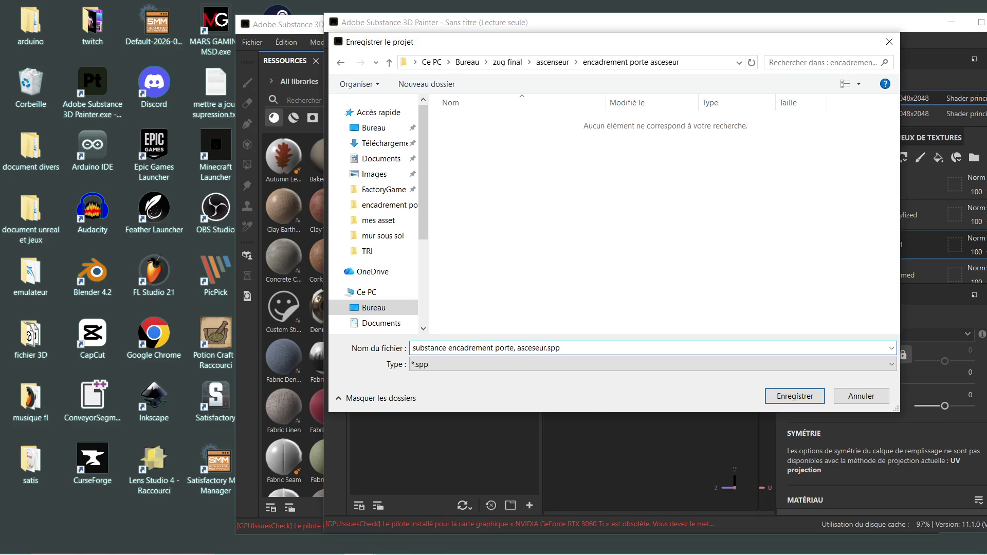
Save the project as 'substance encadrement porte, asceseur.spp' and maximize the Painter window
click(805, 402)
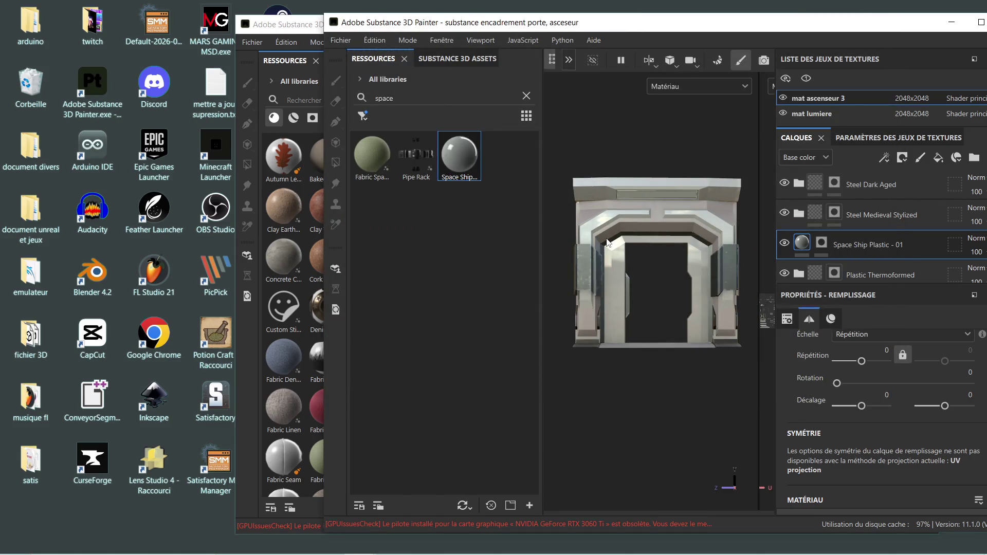
double_click(920, 33)
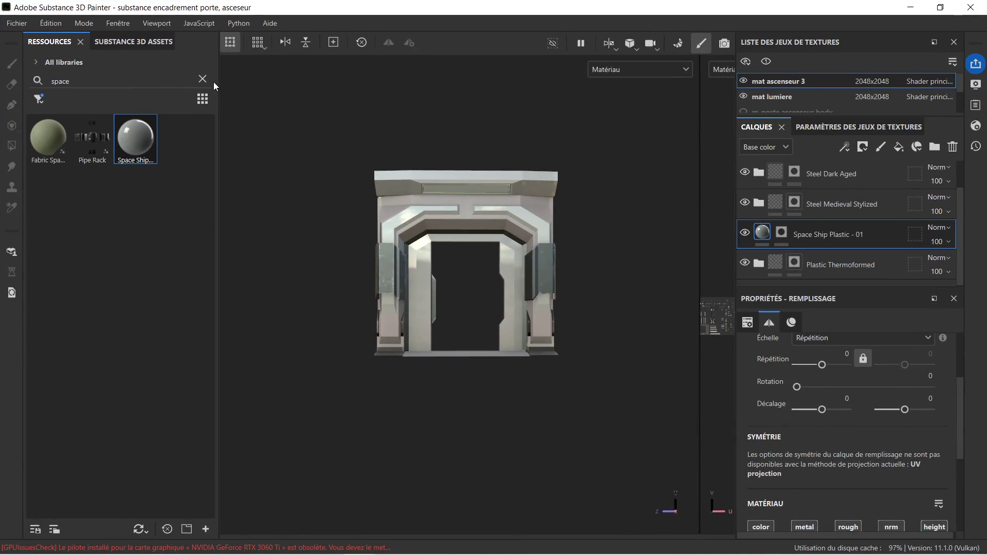
click(203, 79)
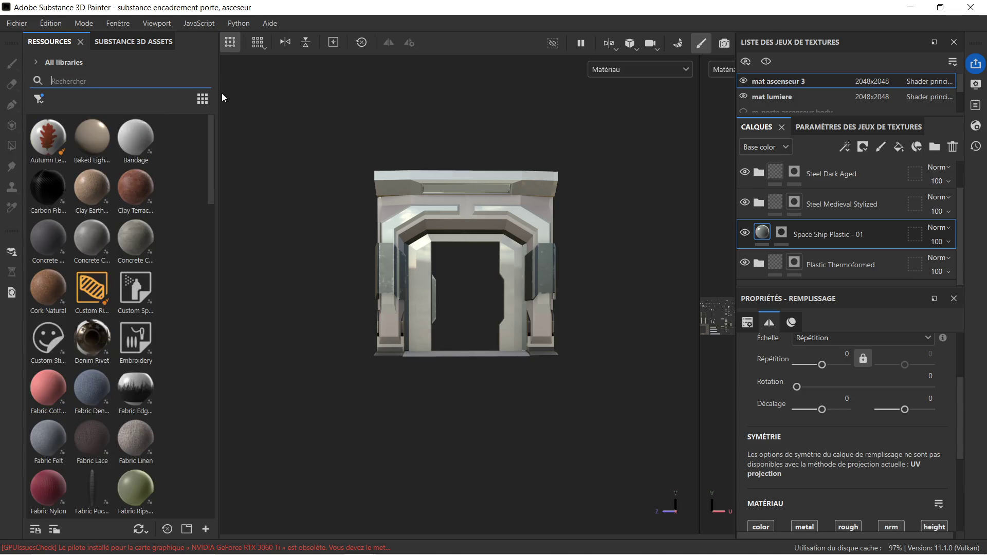
Widen the Ressources panel, filter it to procedural textures, and orbit to face the door frame
drag(221, 95, 279, 96)
click(154, 99)
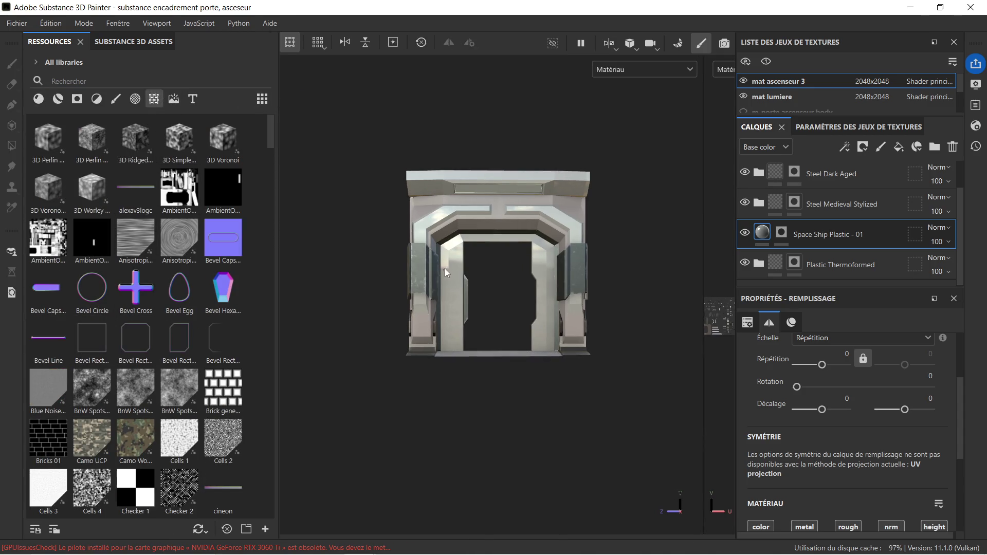
scroll(445, 268, up, 5)
alt+drag(430, 277, 518, 276)
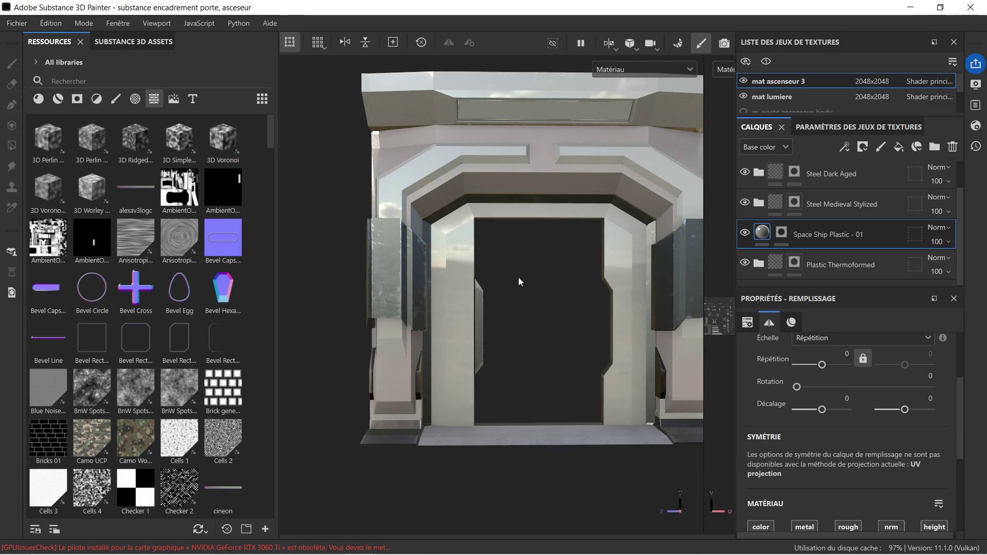
mouse_move(578, 272)
alt+mouse_down()
mouse_move(595, 287)
mouse_move(526, 260)
mouse_move(606, 288)
alt+mouse_up()
key(alt+f)
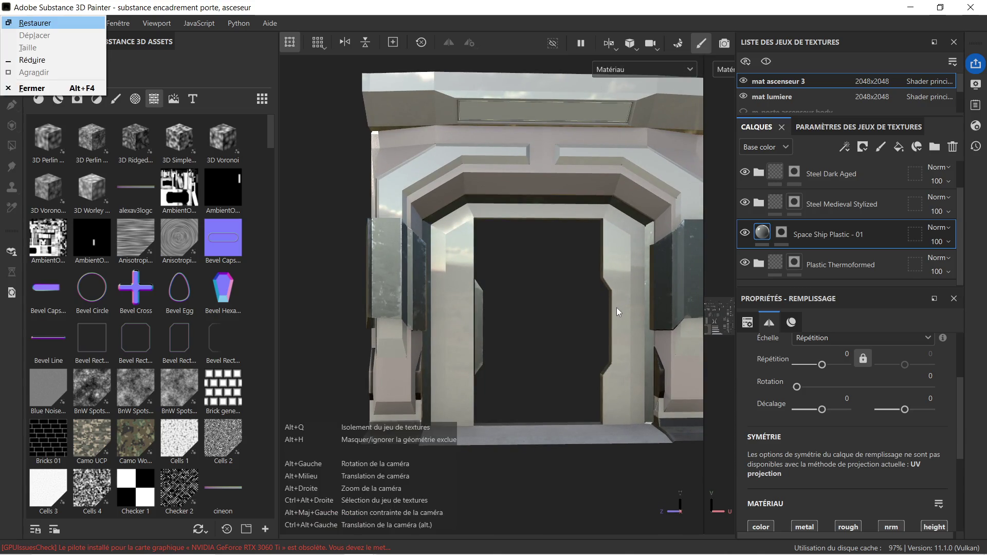
key(alt)
scroll(605, 337, up, 5)
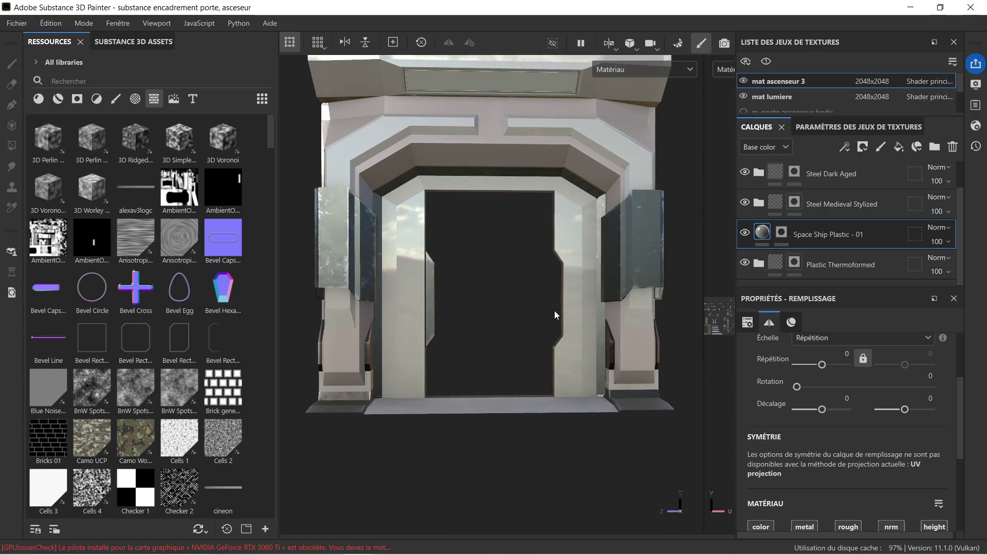
mouse_move(554, 324)
alt+middle_down()
mouse_move(509, 290)
mouse_move(520, 296)
alt+middle_up()
Scroll the resources down to the vent stamps and drag vent_39 onto the door frame
scroll(138, 305, down, 5)
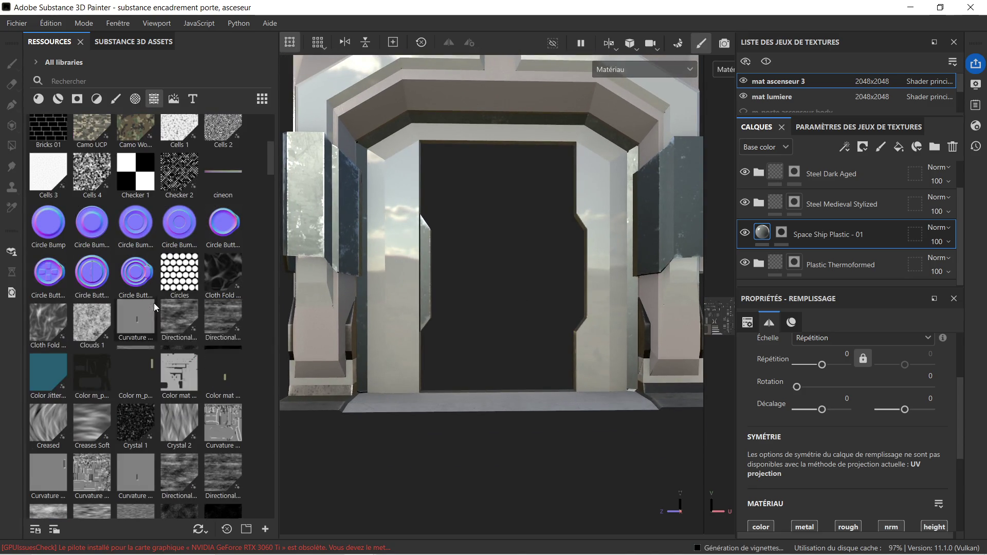
scroll(153, 303, down, 5)
scroll(151, 306, down, 5)
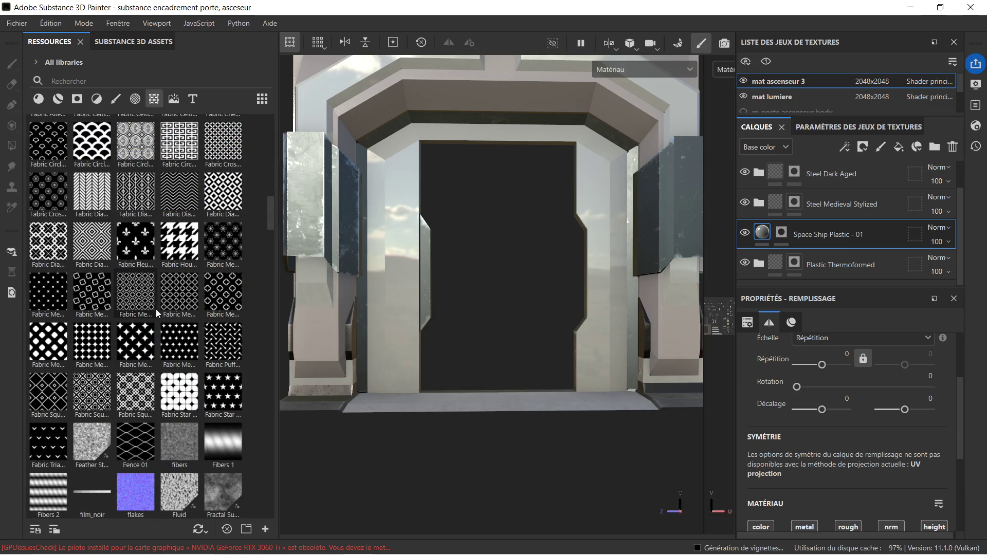
scroll(157, 309, down, 3)
scroll(156, 308, down, 10)
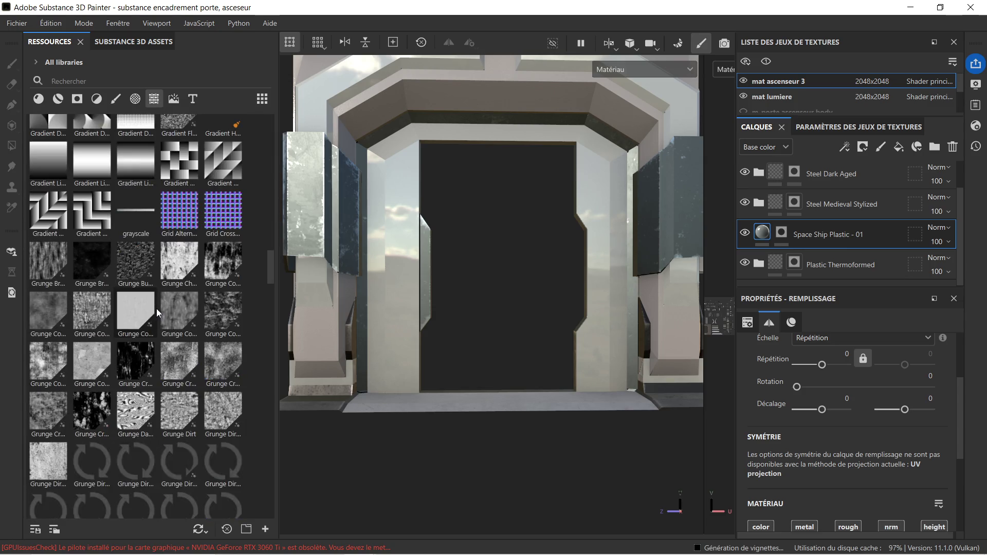
scroll(159, 308, down, 10)
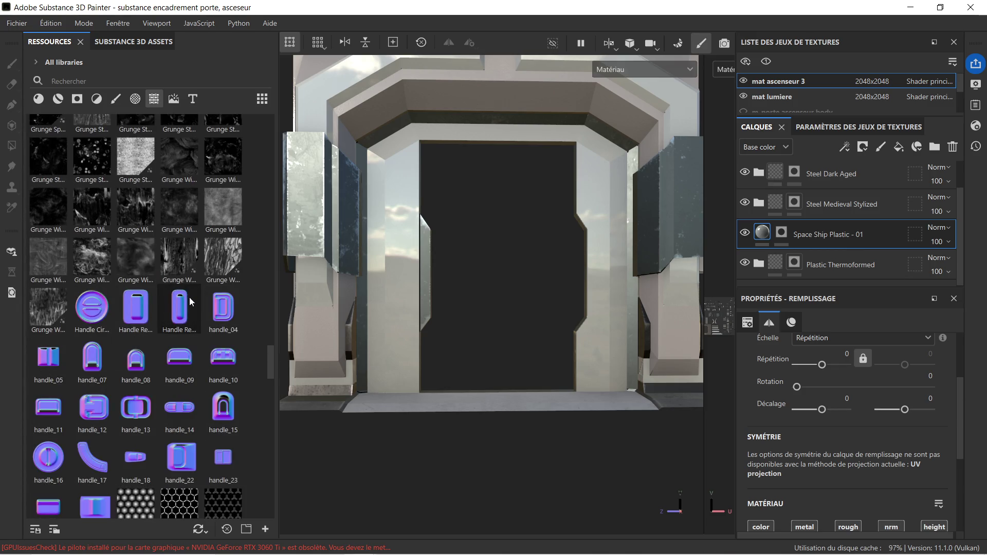
scroll(155, 375, down, 3)
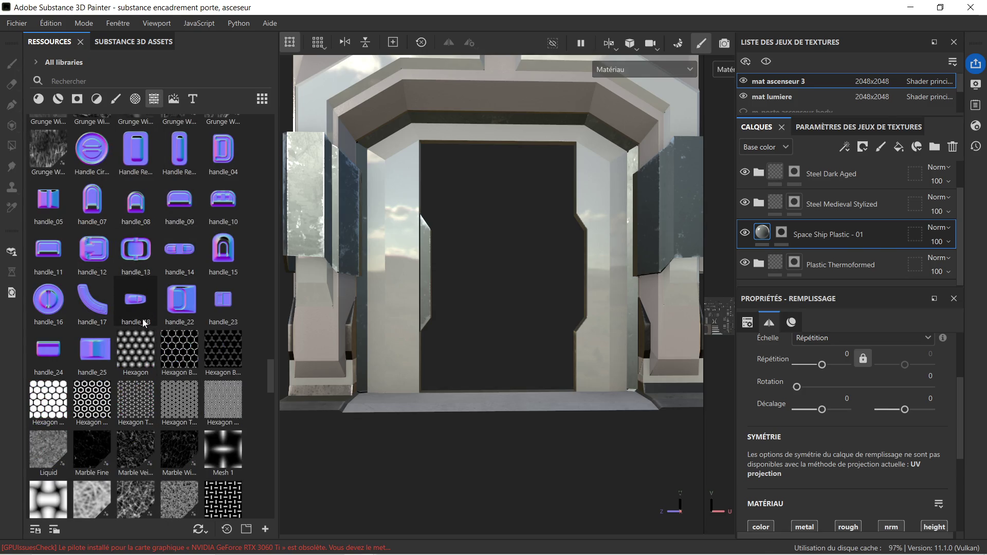
scroll(143, 335, down, 3)
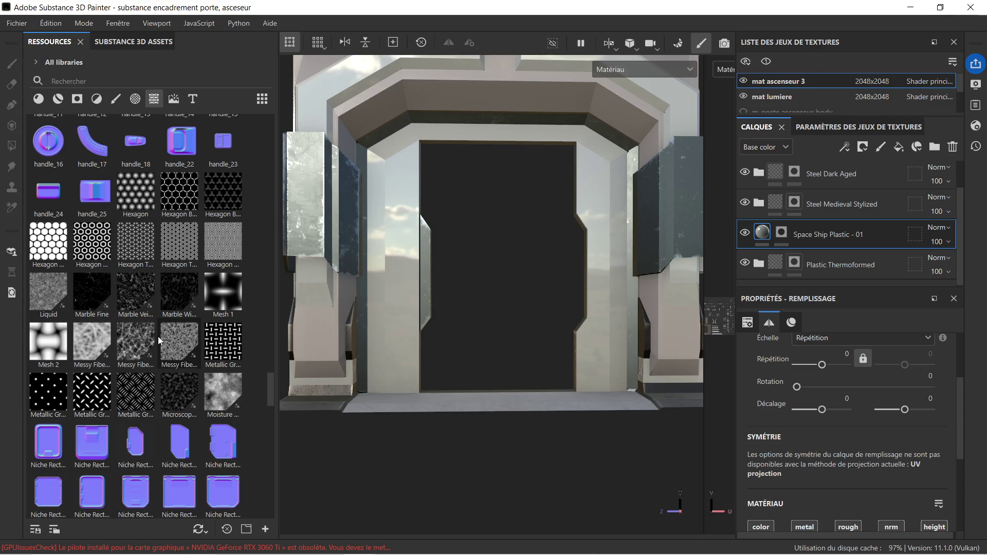
scroll(158, 336, down, 3)
scroll(158, 330, down, 3)
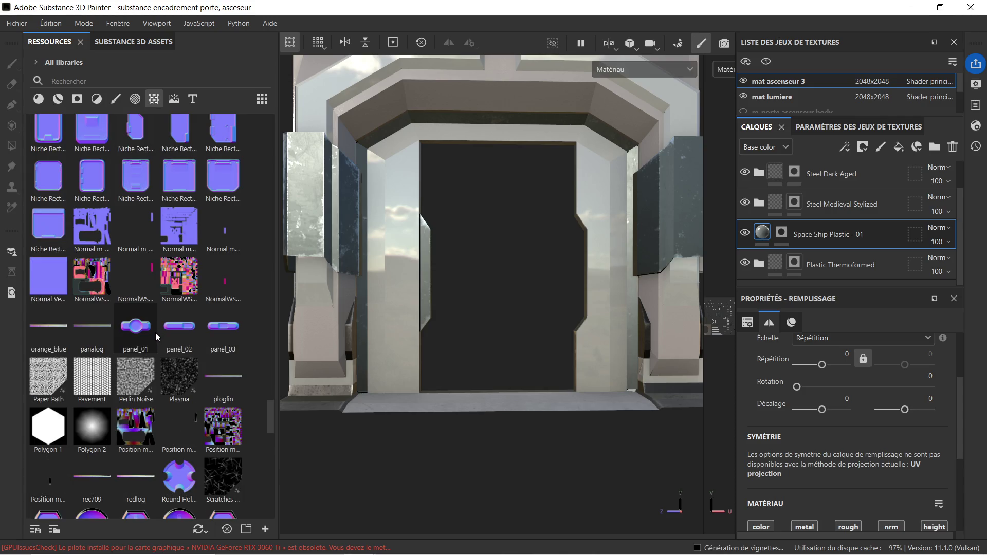
scroll(156, 332, down, 3)
scroll(155, 332, down, 3)
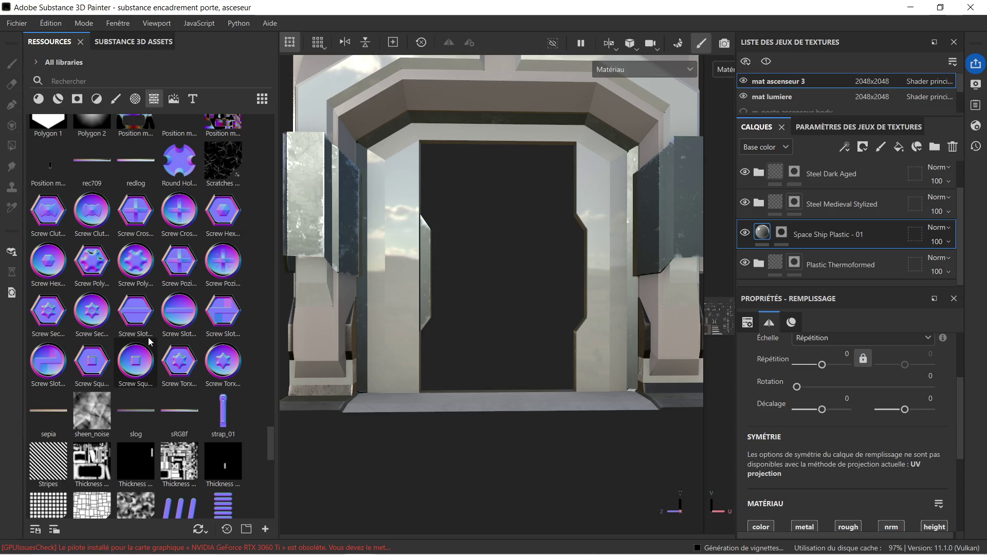
scroll(149, 339, down, 6)
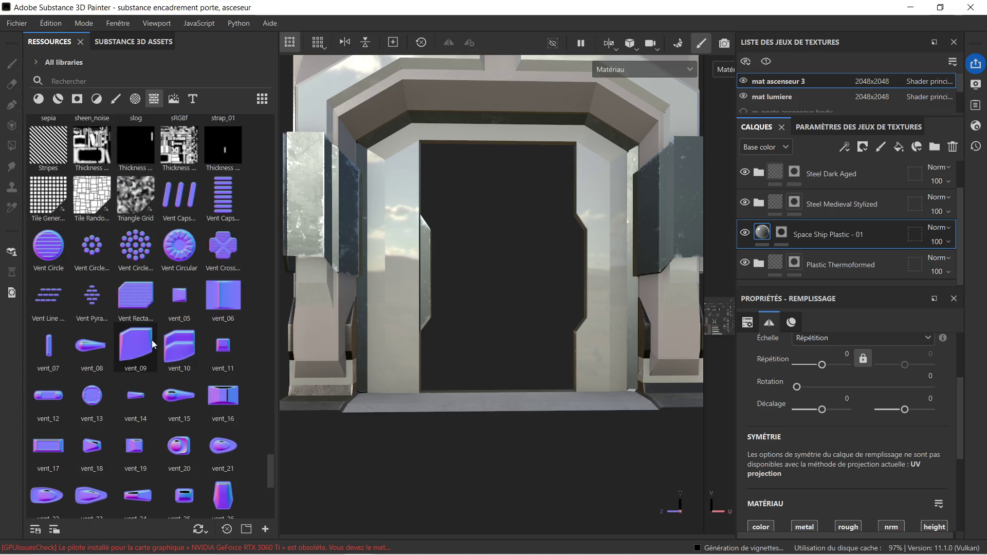
mouse_move(153, 344)
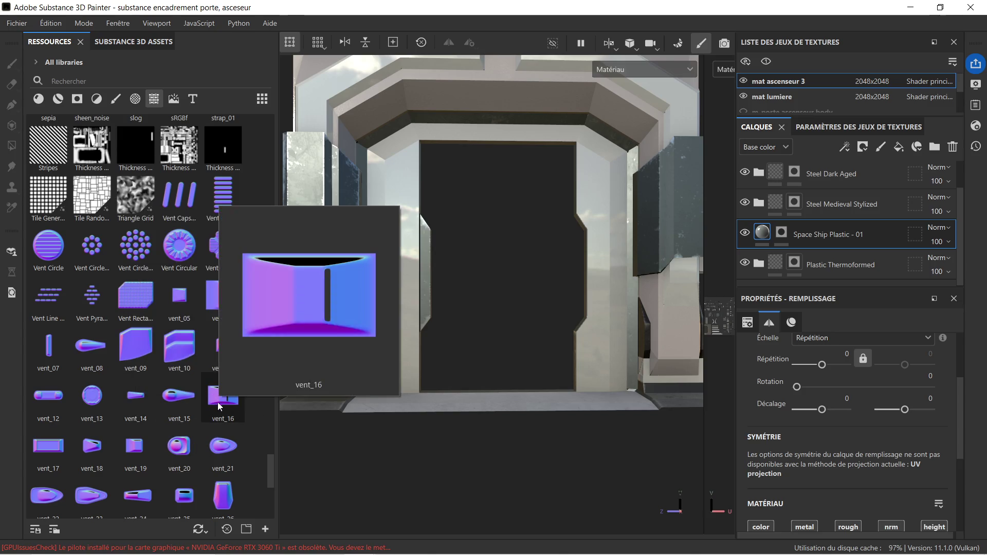
scroll(251, 387, down, 3)
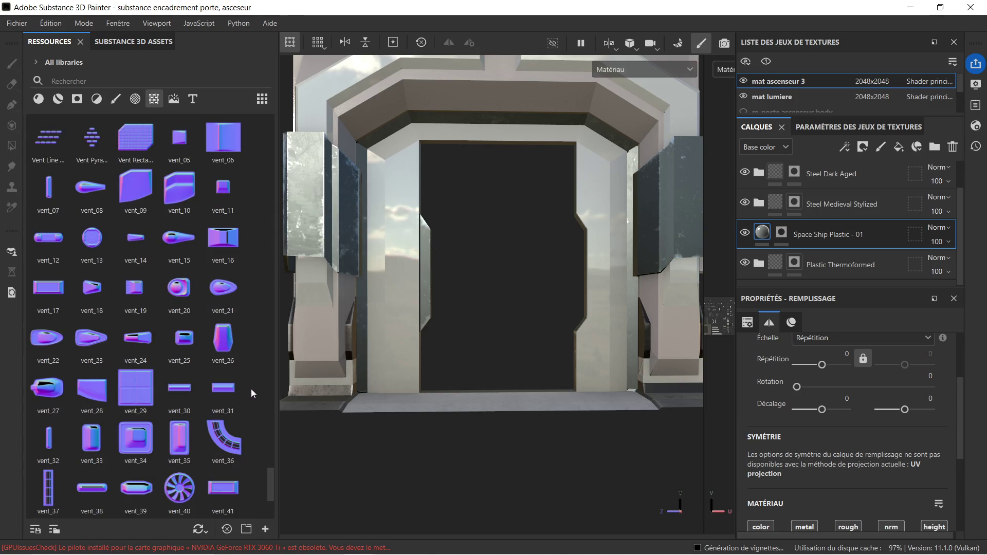
mouse_move(135, 487)
mouse_down()
mouse_move(195, 481)
mouse_move(304, 377)
mouse_move(324, 337)
mouse_move(315, 338)
mouse_up()
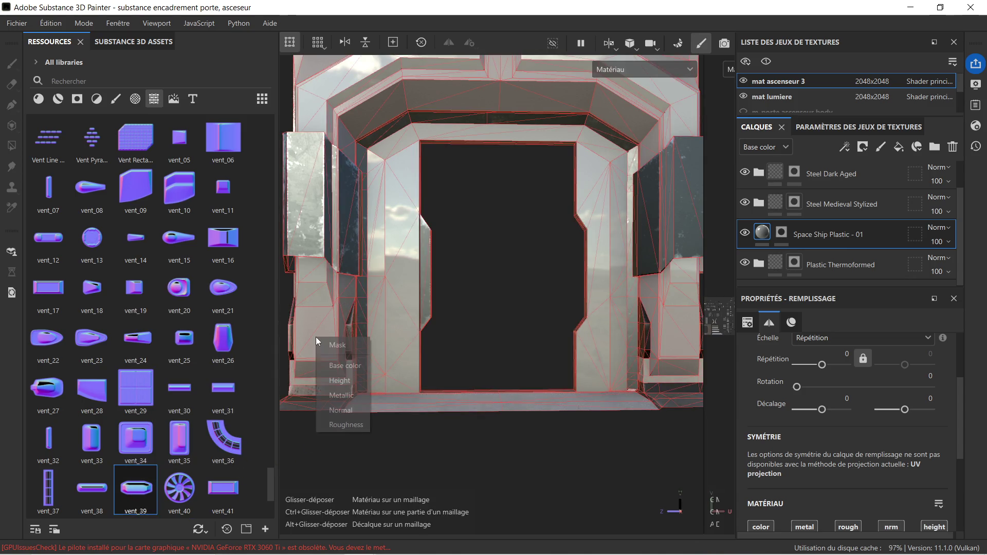
Place vent_39 as a fill layer, shrinking and lowering it onto the left pillar
click(352, 407)
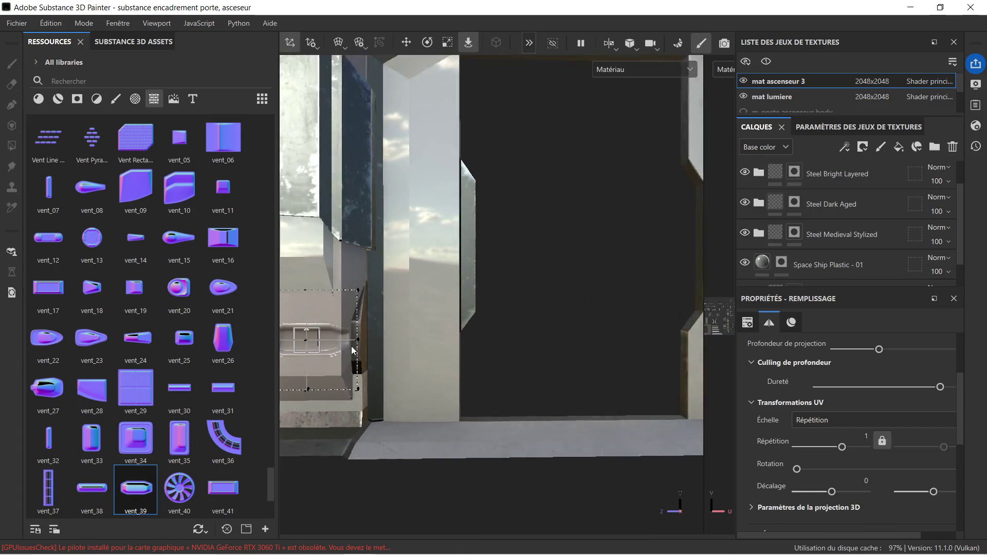
scroll(353, 350, up, 1)
key(f)
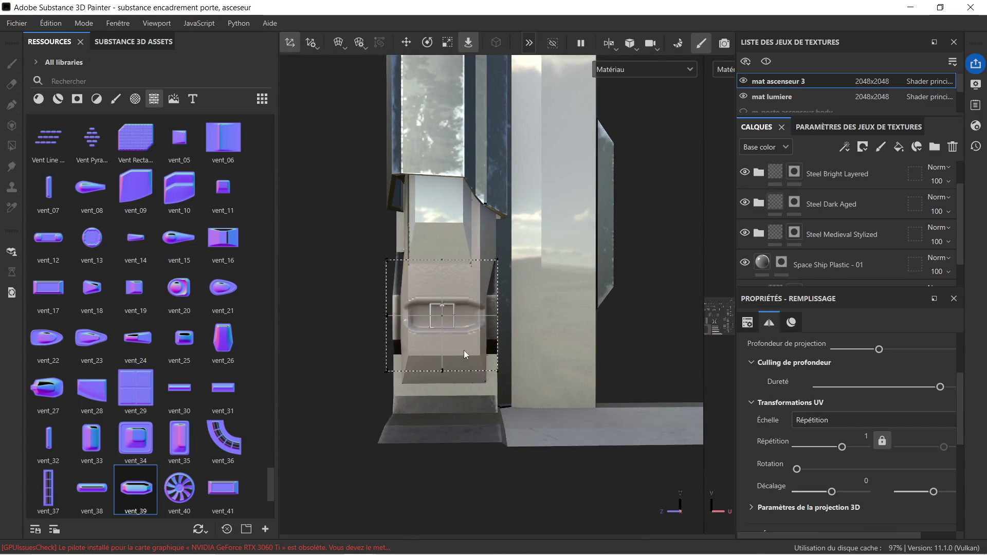
click(447, 42)
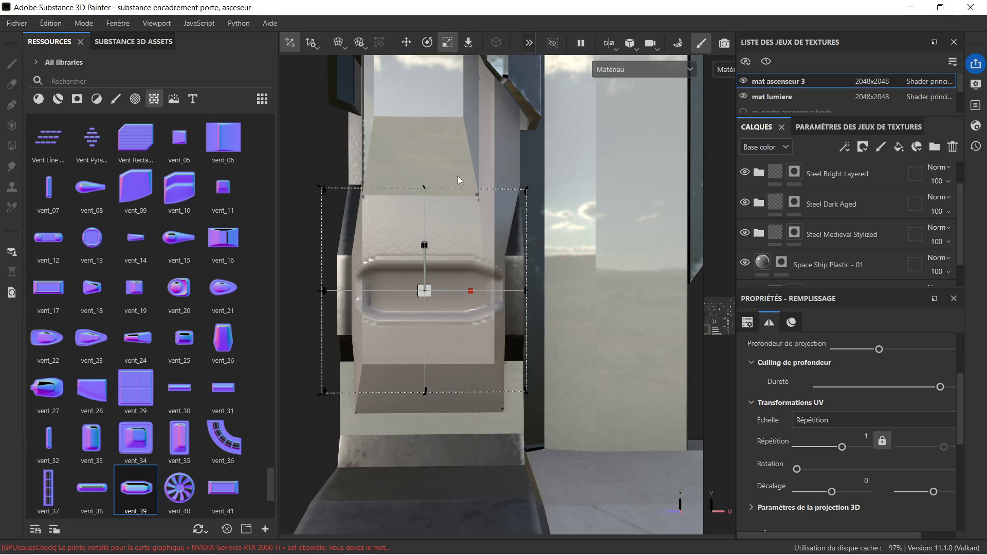
drag(432, 292, 343, 326)
click(406, 42)
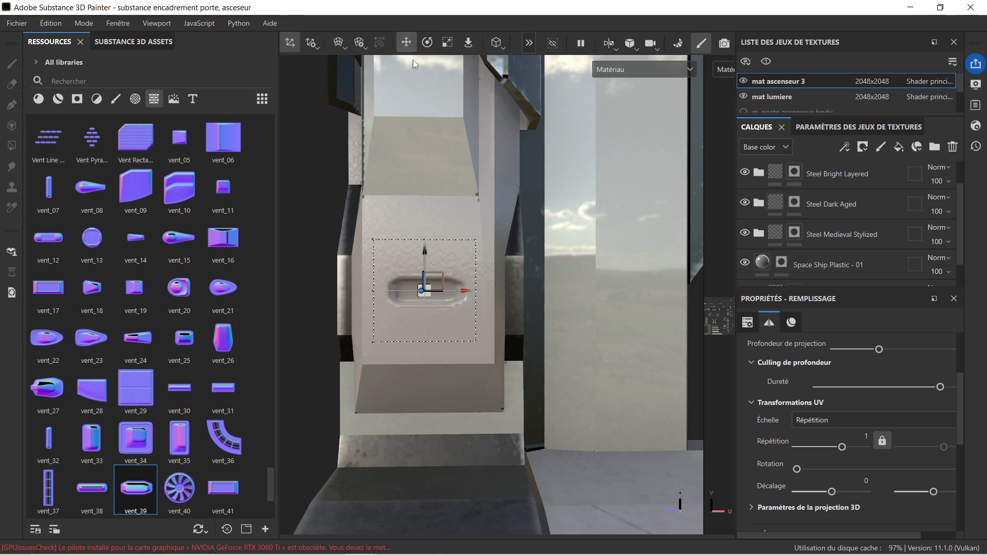
drag(425, 255, 425, 276)
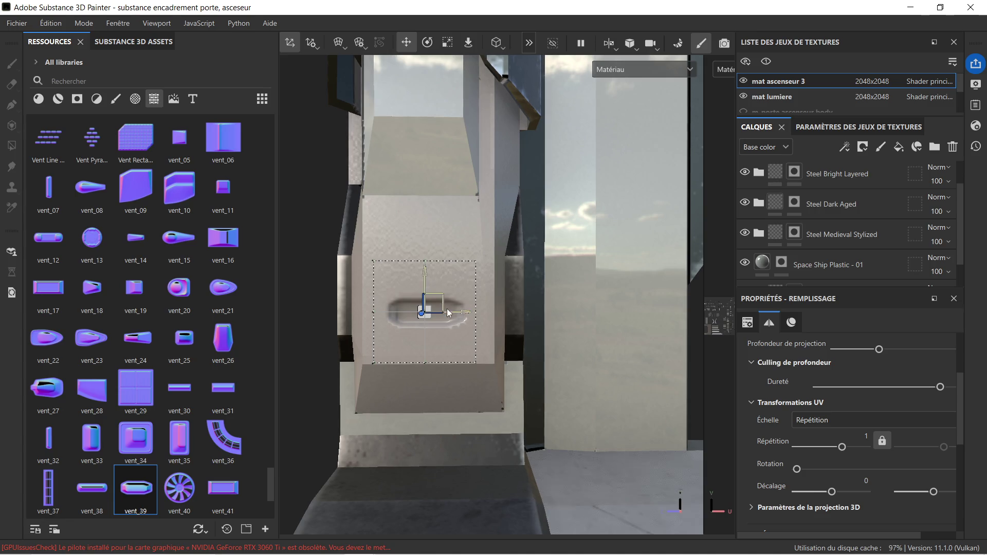
drag(464, 314, 466, 313)
mouse_move(498, 277)
alt+mouse_down()
mouse_move(549, 258)
mouse_move(628, 267)
mouse_move(489, 280)
alt+mouse_up()
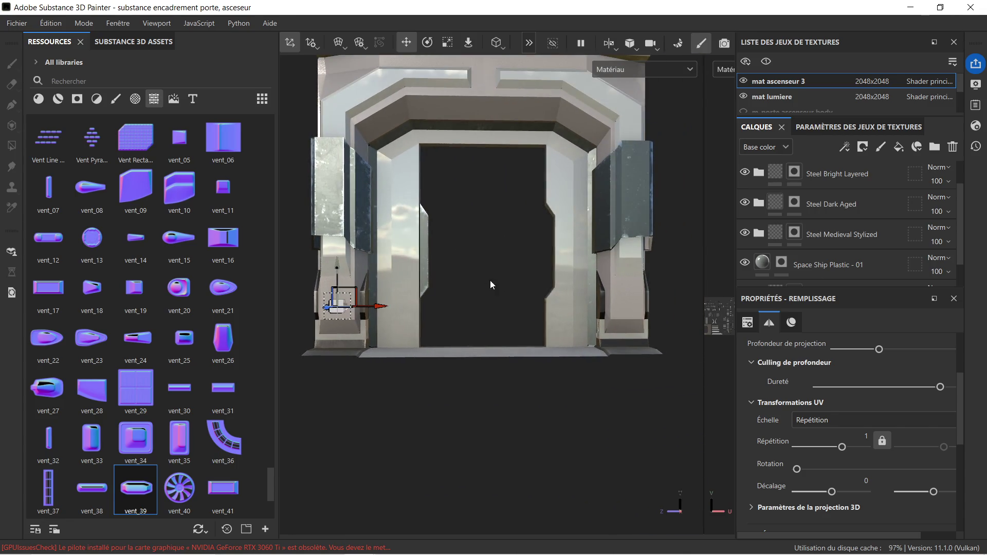
scroll(853, 184, up, 1)
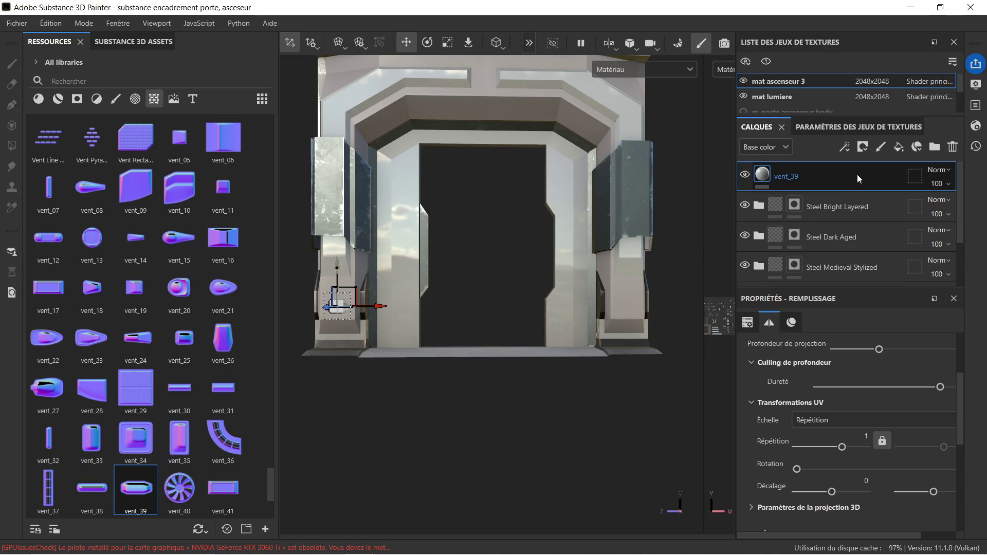
Duplicate the vent_39 layer and move the copy onto the right pillar
key(ctrl+d)
drag(358, 322, 659, 318)
scroll(659, 318, up, 5)
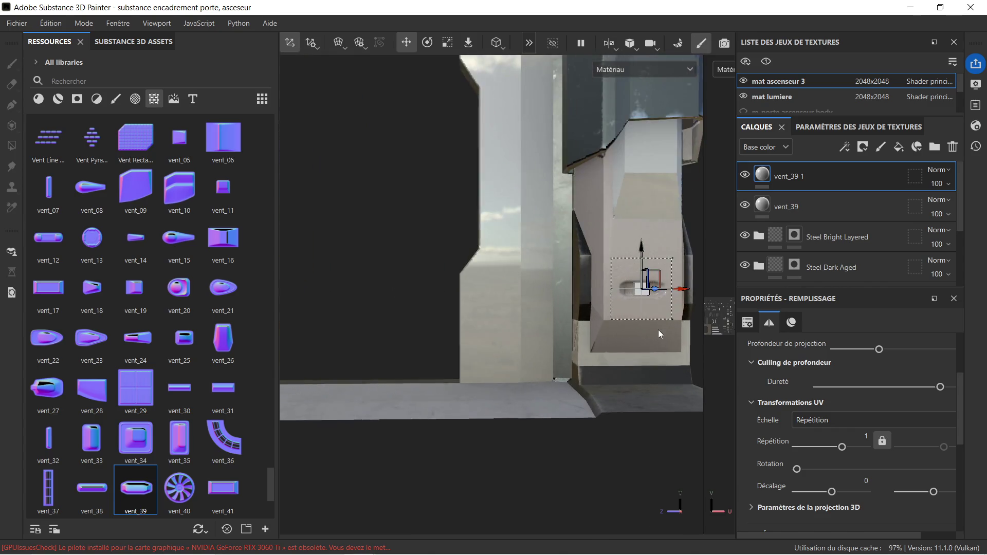
scroll(657, 329, up, 3)
middle_drag(654, 320, 503, 345)
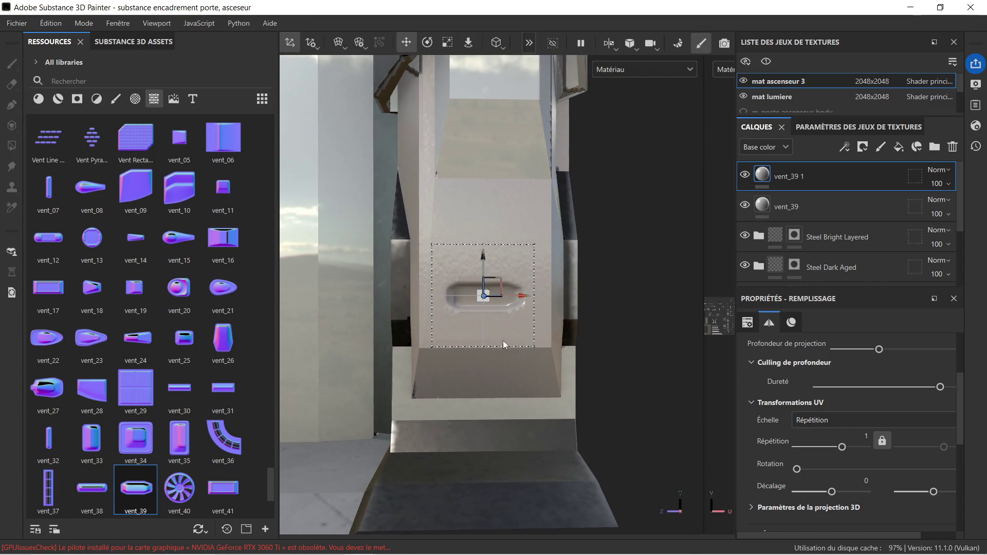
scroll(503, 345, up, 2)
drag(514, 290, 520, 293)
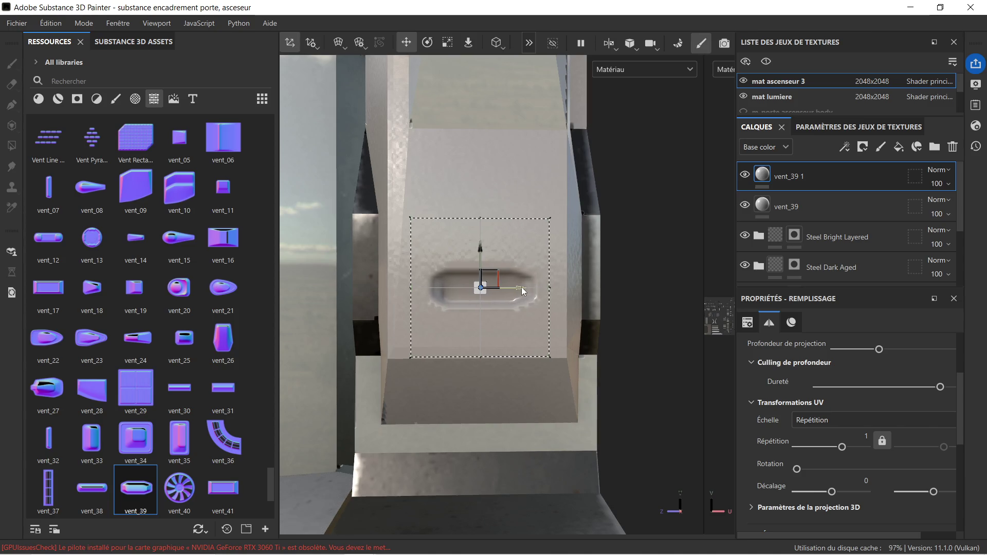
scroll(522, 291, down, 6)
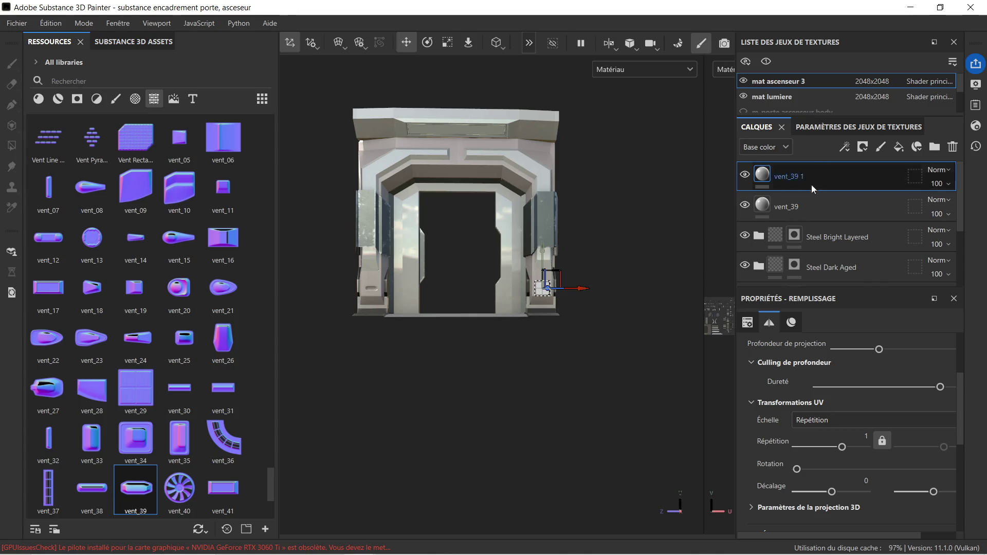
click(781, 239)
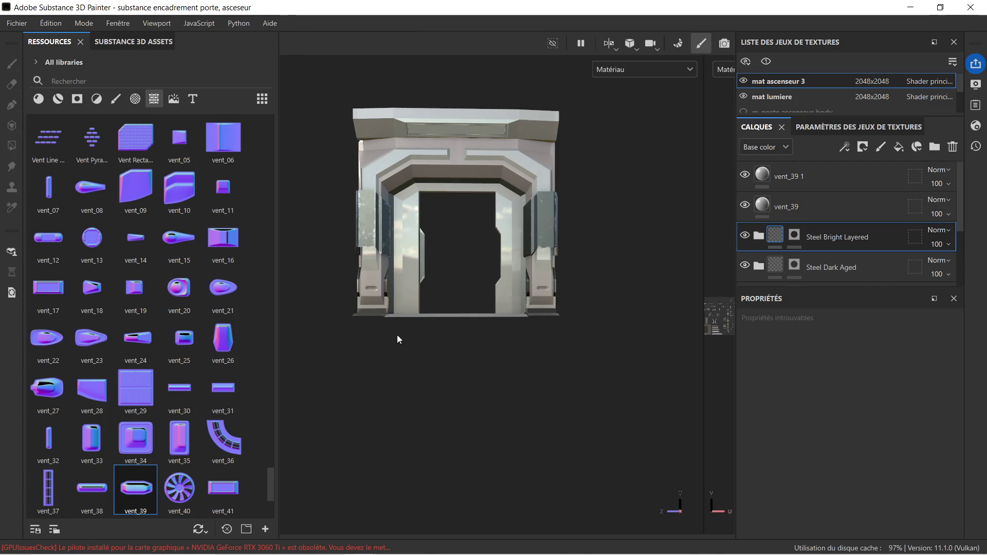
scroll(480, 291, up, 4)
scroll(457, 261, up, 2)
mouse_move(457, 261)
middle_down()
mouse_move(460, 273)
mouse_move(520, 303)
mouse_move(519, 323)
middle_up()
scroll(519, 319, down, 1)
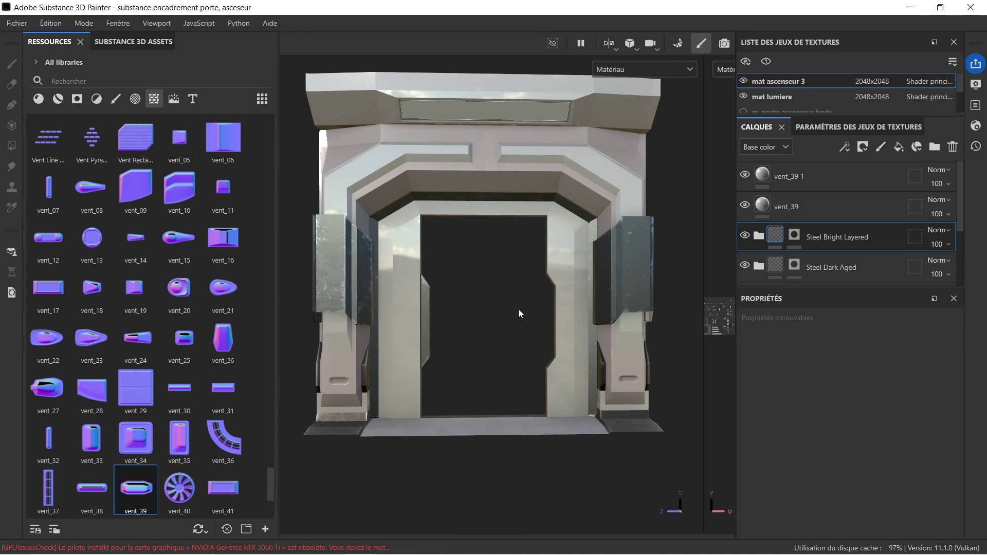
middle_drag(514, 277, 509, 292)
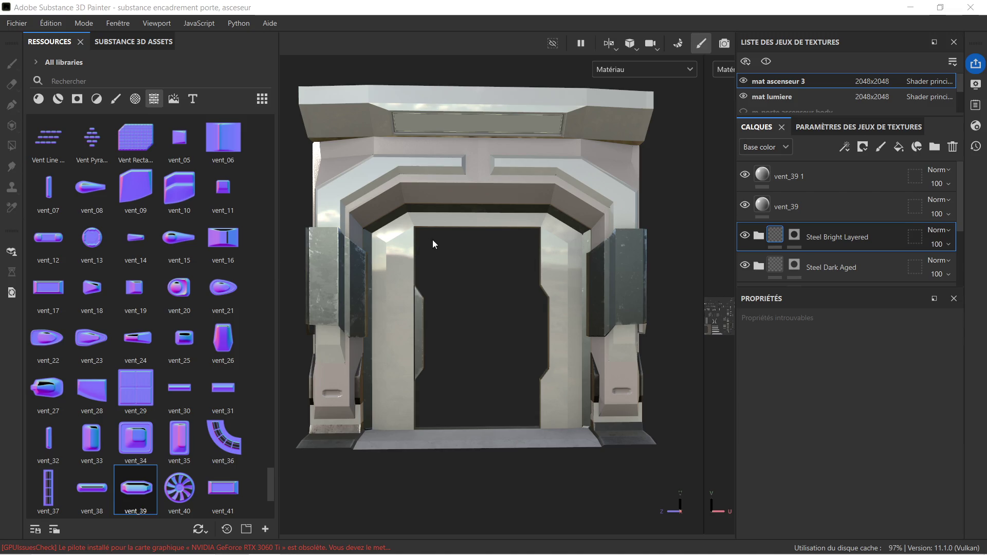
scroll(405, 221, up, 2)
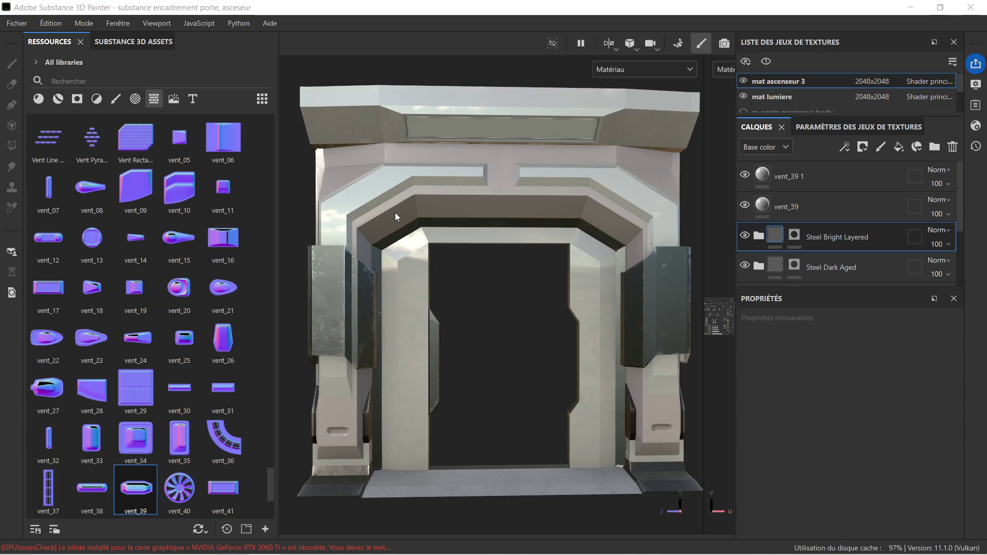
mouse_move(385, 222)
alt+mouse_down()
mouse_move(480, 221)
mouse_move(377, 215)
mouse_move(454, 269)
mouse_move(447, 216)
mouse_move(561, 287)
mouse_move(541, 258)
mouse_move(500, 260)
mouse_move(554, 267)
mouse_move(523, 278)
mouse_move(448, 261)
mouse_move(513, 221)
mouse_move(556, 276)
alt+mouse_up()
scroll(501, 280, up, 2)
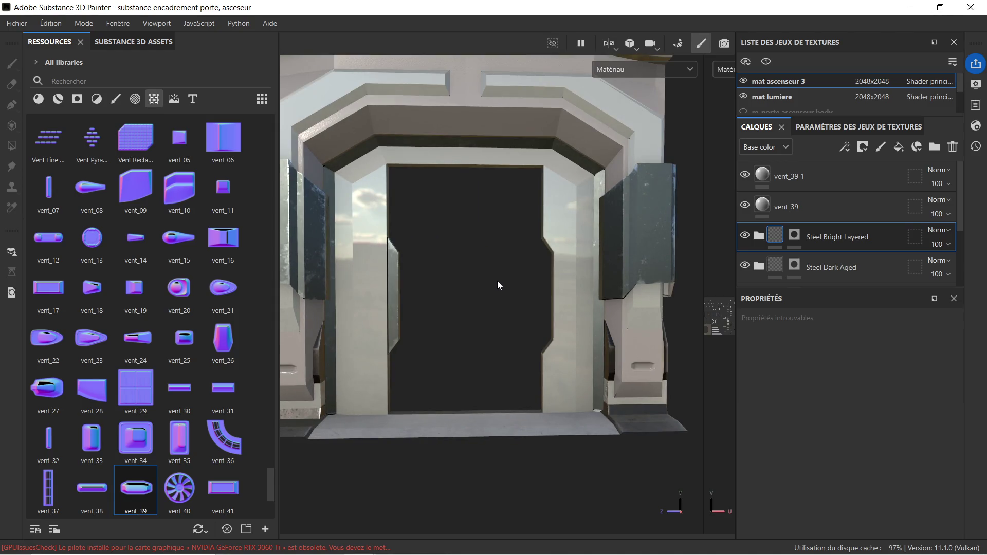
alt+drag(480, 289, 473, 286)
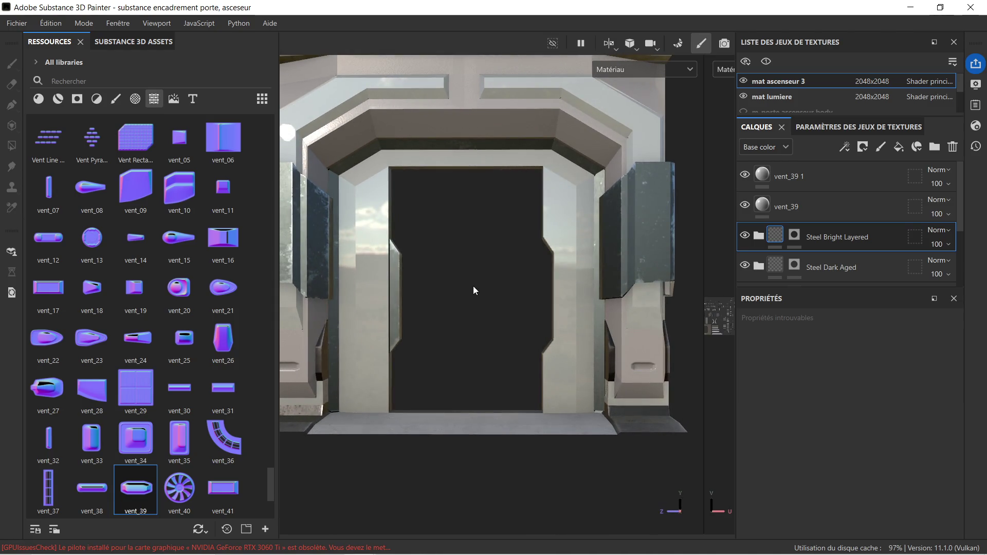
alt+middle_drag(473, 285, 468, 269)
scroll(501, 273, down, 1)
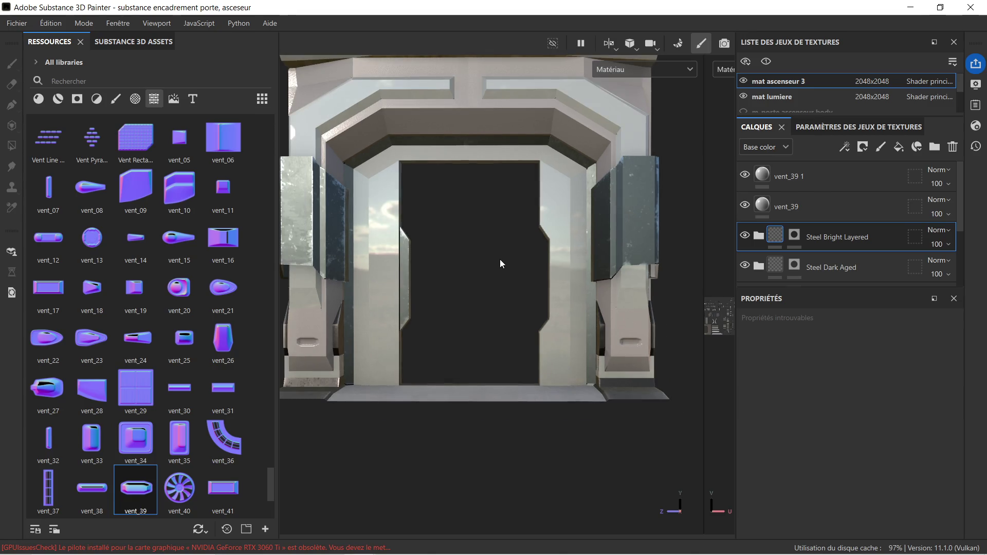
scroll(536, 247, up, 4)
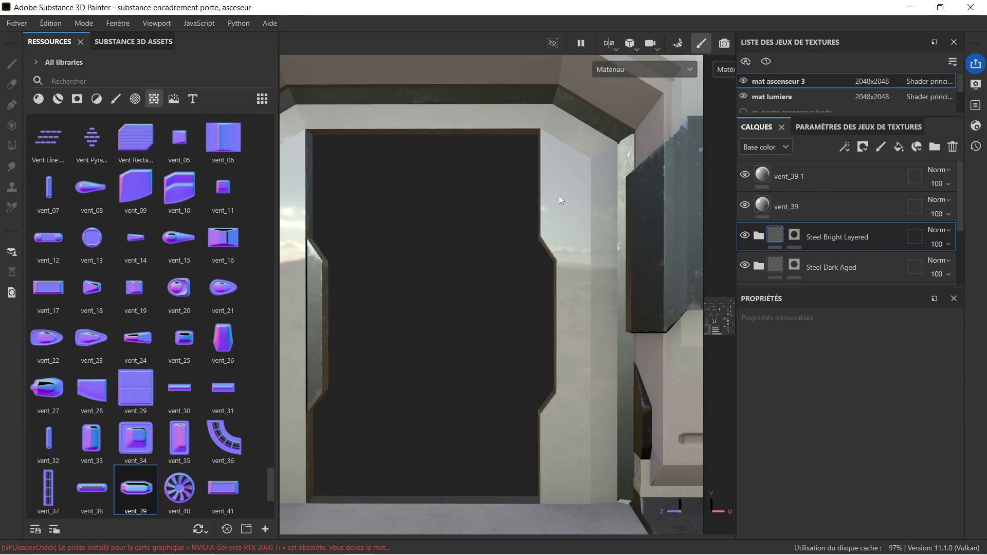
scroll(559, 195, down, 2)
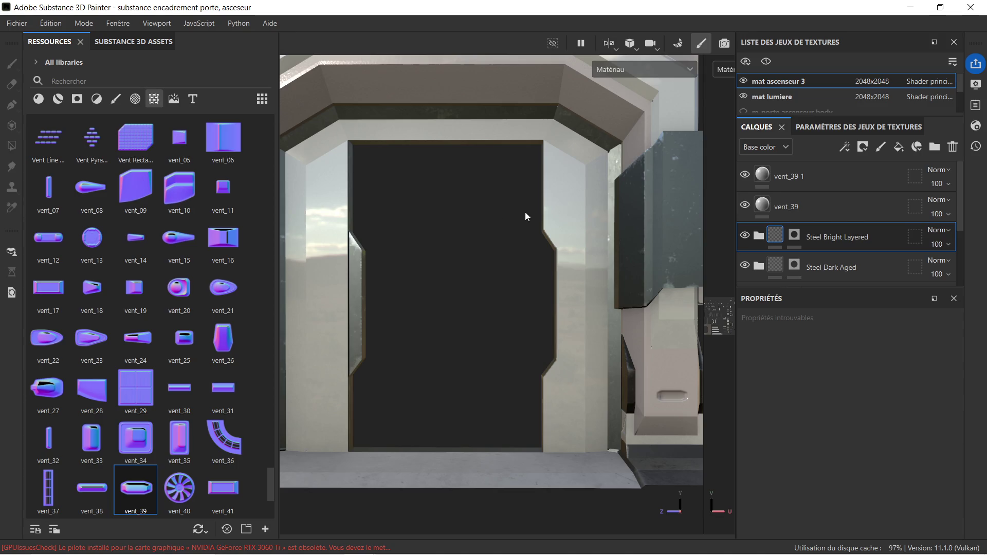
mouse_move(526, 211)
alt+mouse_down()
mouse_move(506, 227)
mouse_move(593, 209)
mouse_move(483, 229)
mouse_move(518, 225)
mouse_move(506, 229)
alt+mouse_up()
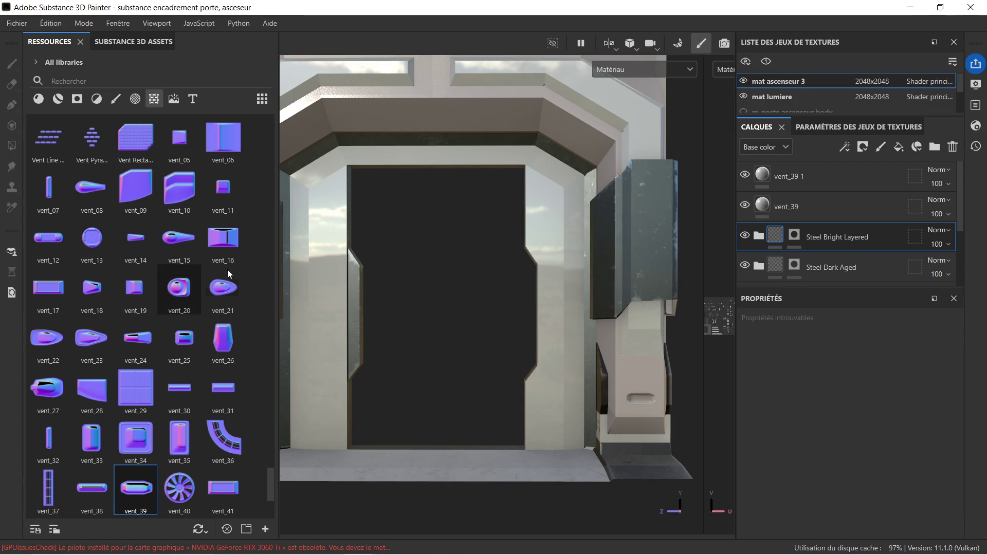
key(f)
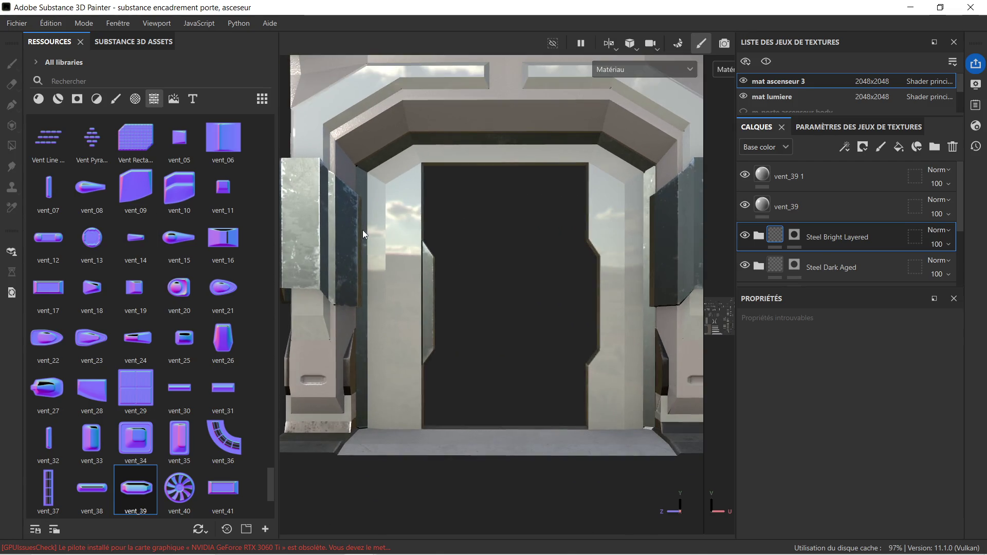
scroll(362, 230, up, 3)
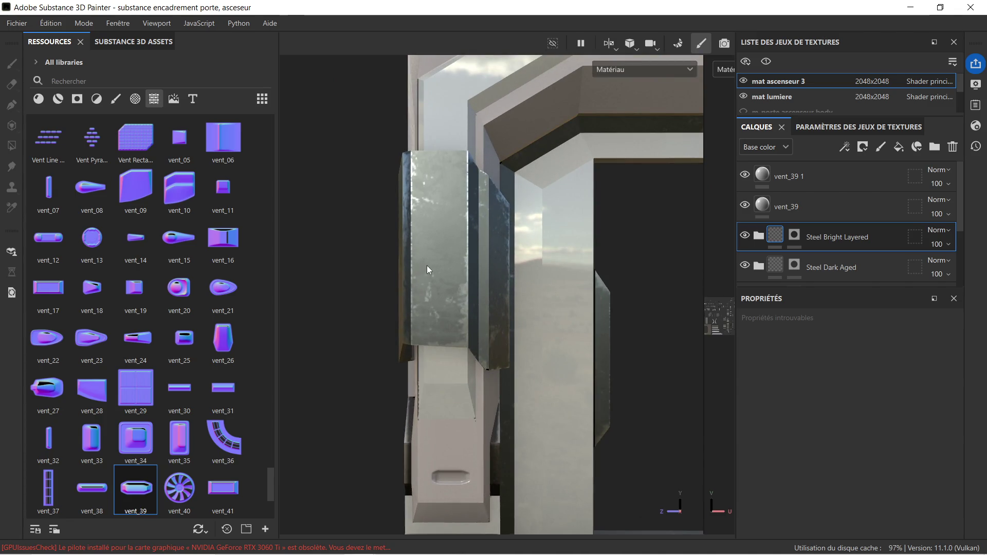
scroll(424, 267, down, 1)
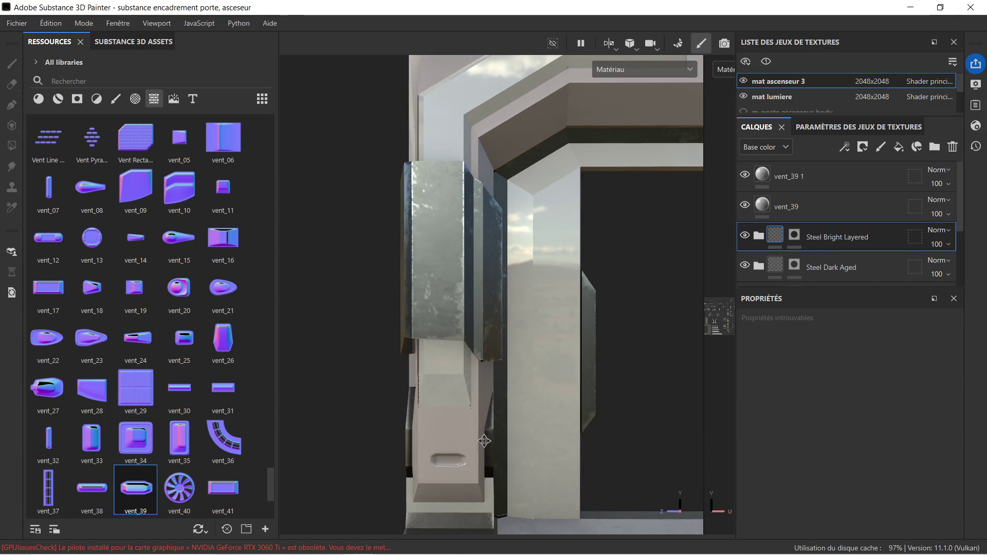
mouse_move(484, 441)
alt+mouse_down()
mouse_move(499, 319)
mouse_move(544, 310)
mouse_move(483, 395)
alt+mouse_up()
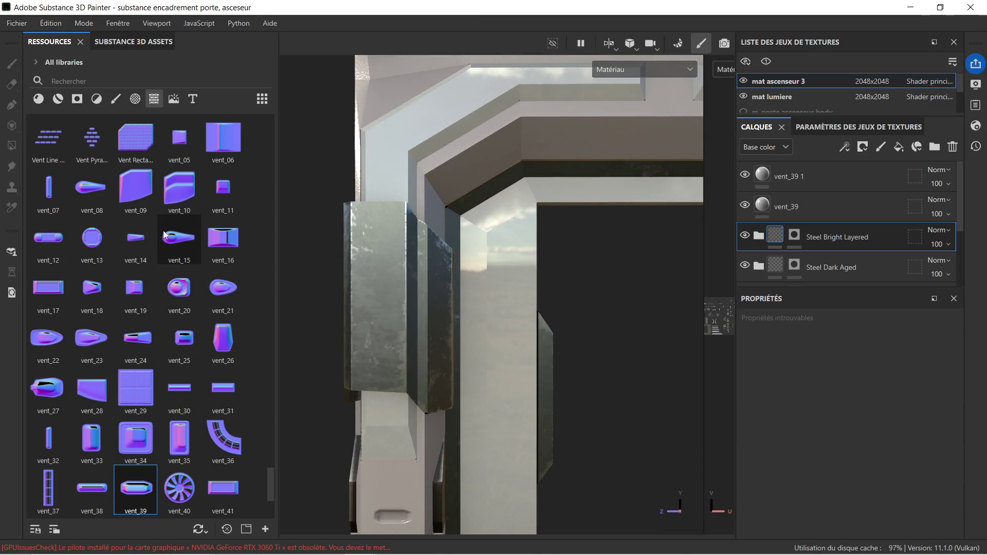
mouse_move(237, 242)
mouse_down()
mouse_move(303, 280)
mouse_move(376, 286)
mouse_up()
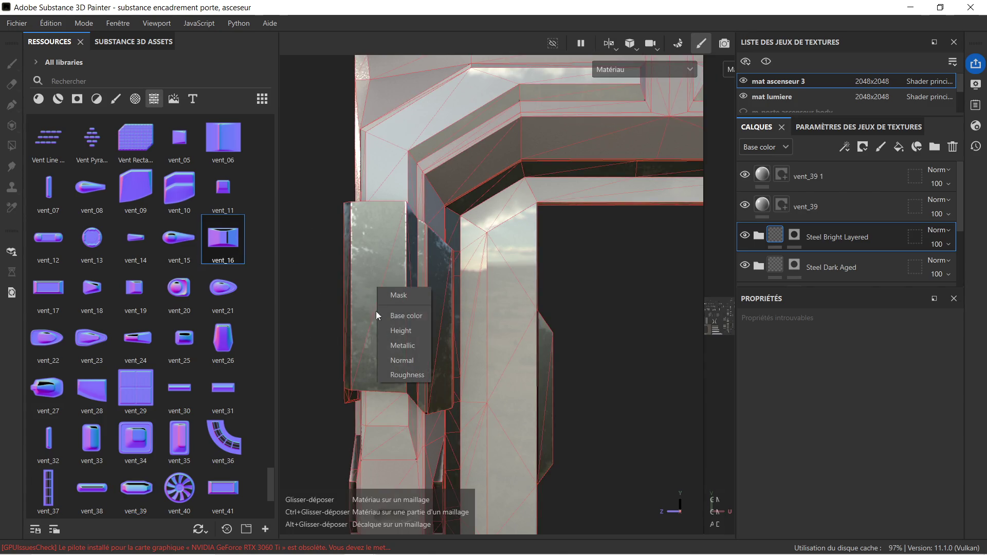
Add vent_16 as a fill layer on the left pillar, rotated a quarter turn and shifted slightly left
click(400, 355)
mouse_move(377, 245)
alt+mouse_down()
mouse_move(322, 337)
mouse_move(394, 356)
mouse_move(390, 44)
alt+mouse_up()
click(426, 44)
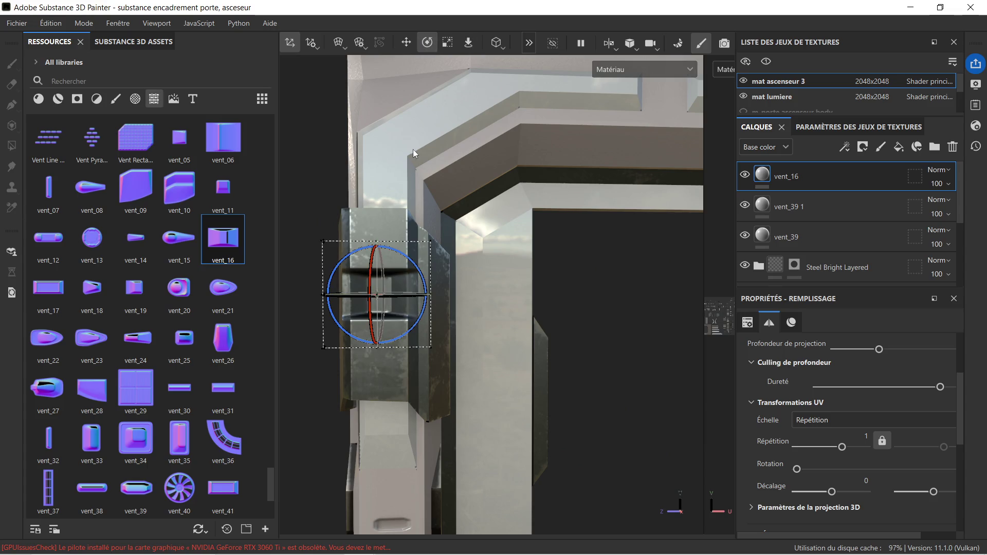
drag(403, 253, 440, 336)
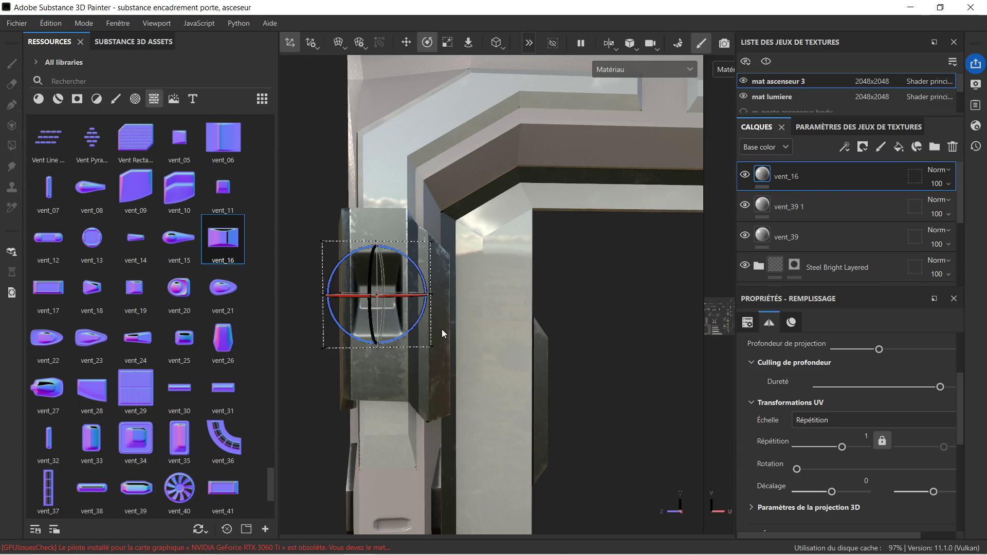
click(406, 42)
scroll(403, 231, up, 5)
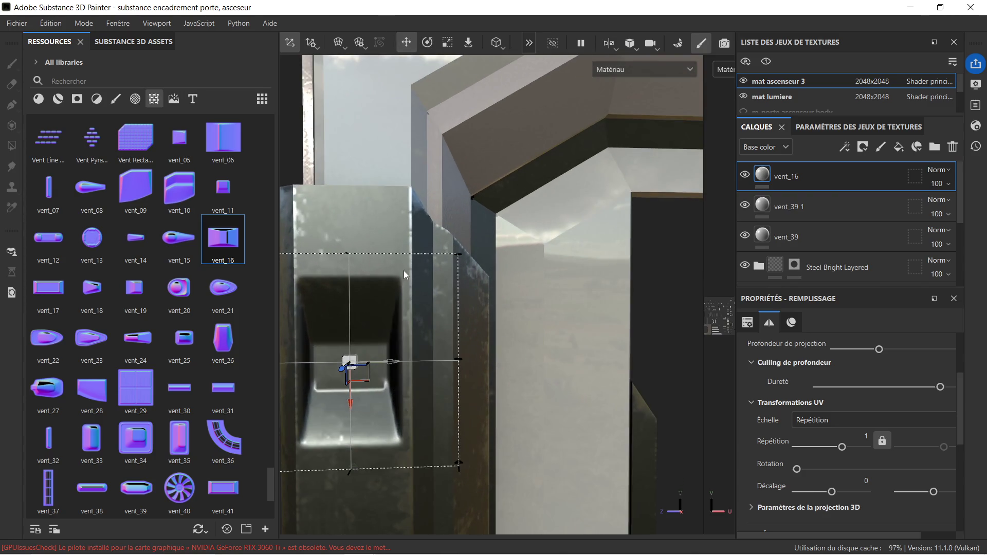
middle_drag(422, 261, 486, 241)
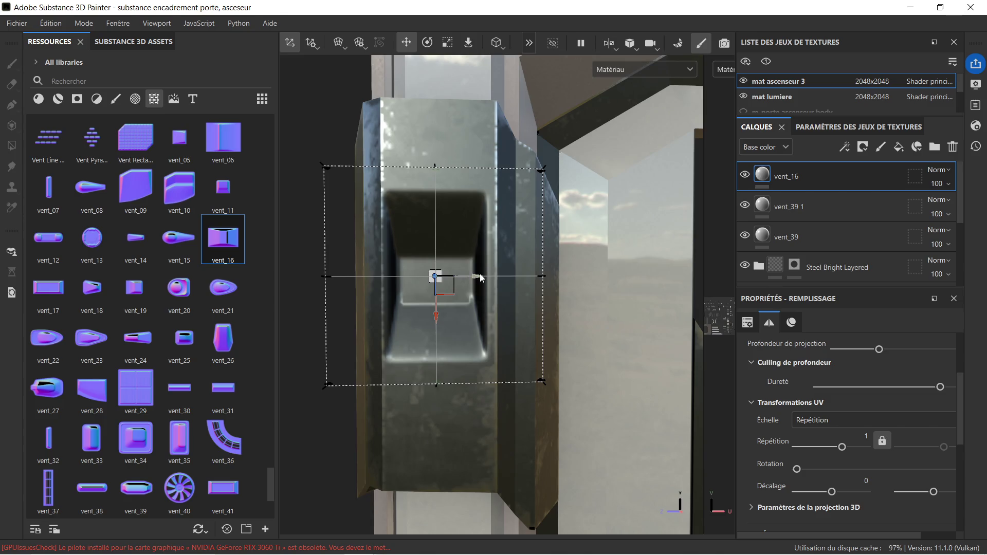
drag(497, 279, 482, 291)
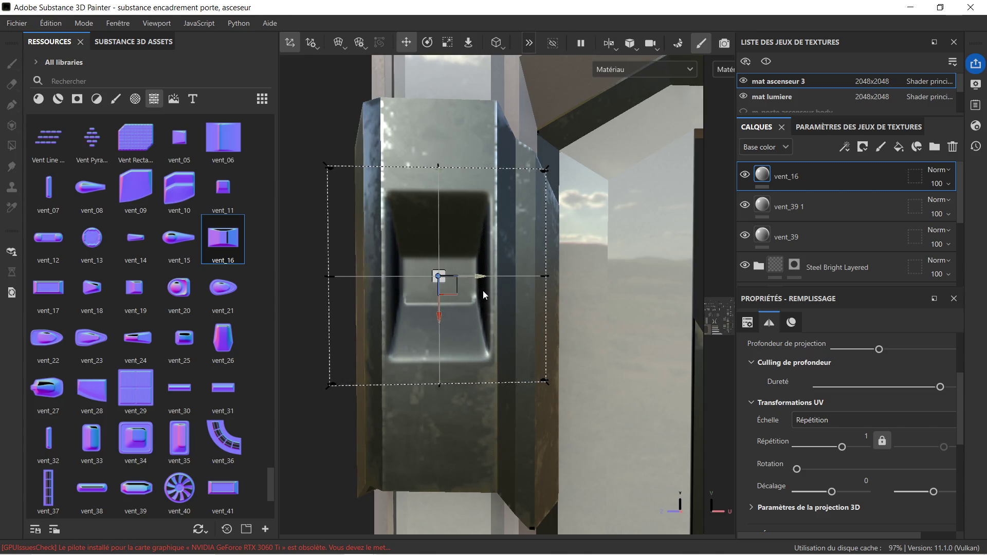
mouse_move(489, 276)
alt+mouse_down()
mouse_move(606, 291)
mouse_move(532, 263)
alt+mouse_up()
Shrink the vent_16 projection and move it down onto the left pillar's side block
click(448, 49)
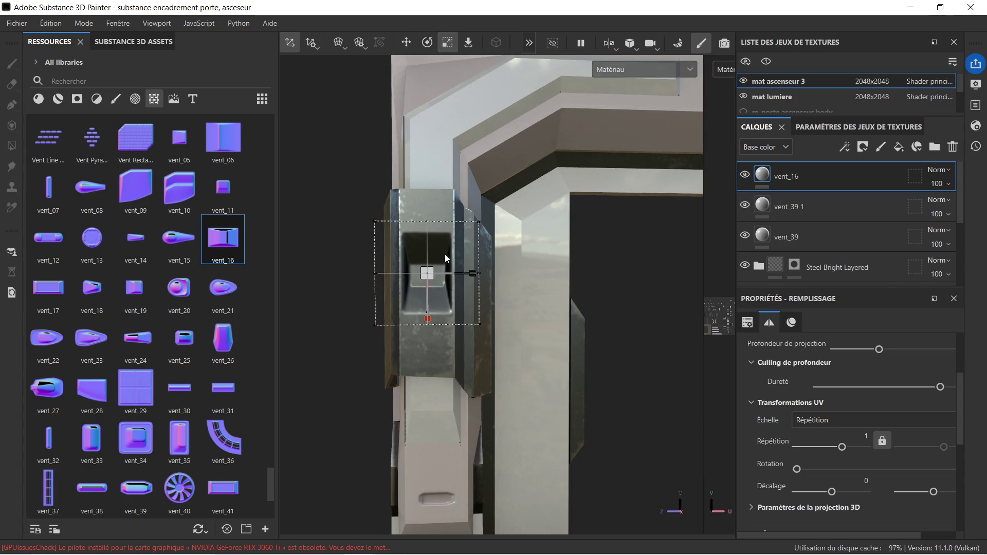
drag(428, 272, 347, 202)
click(409, 46)
scroll(417, 330, up, 1)
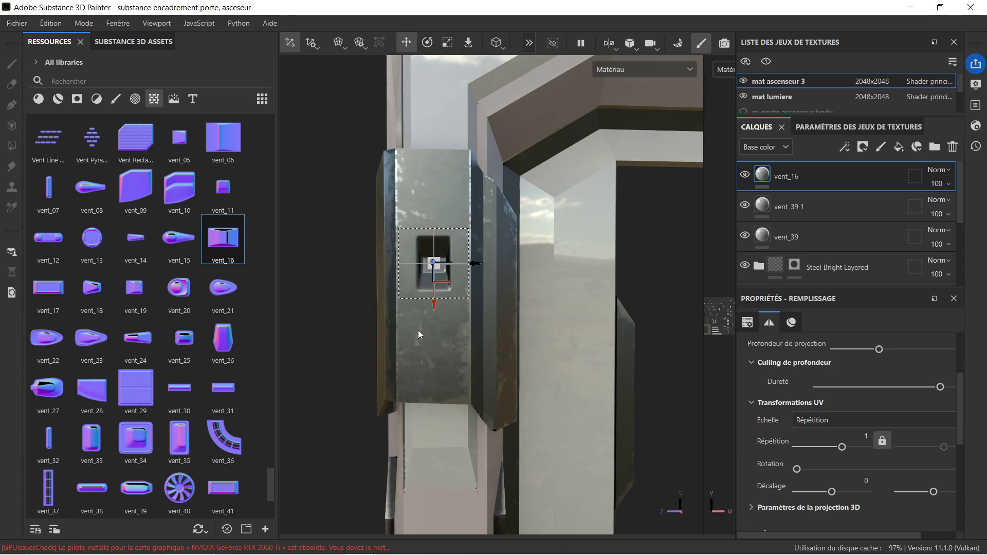
drag(436, 300, 430, 404)
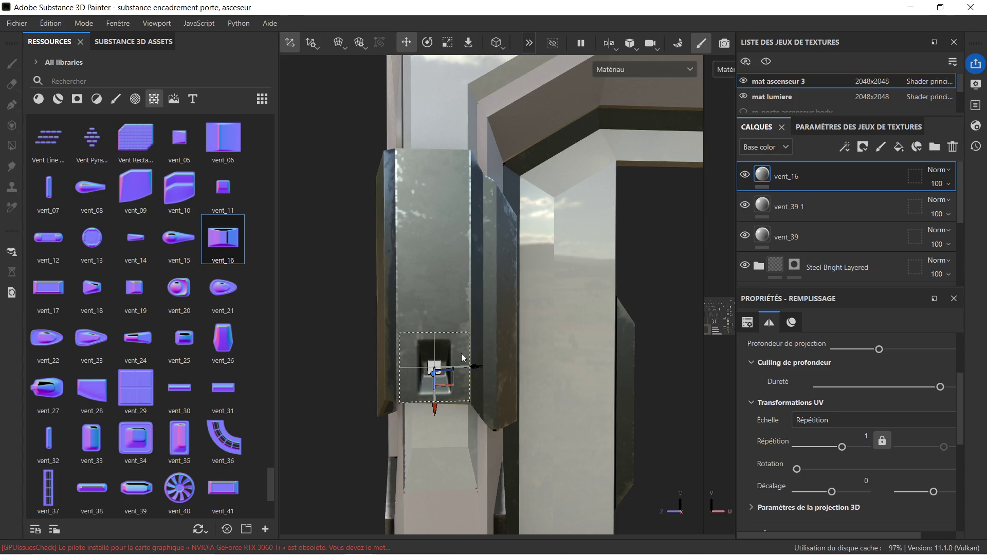
scroll(503, 351, down, 5)
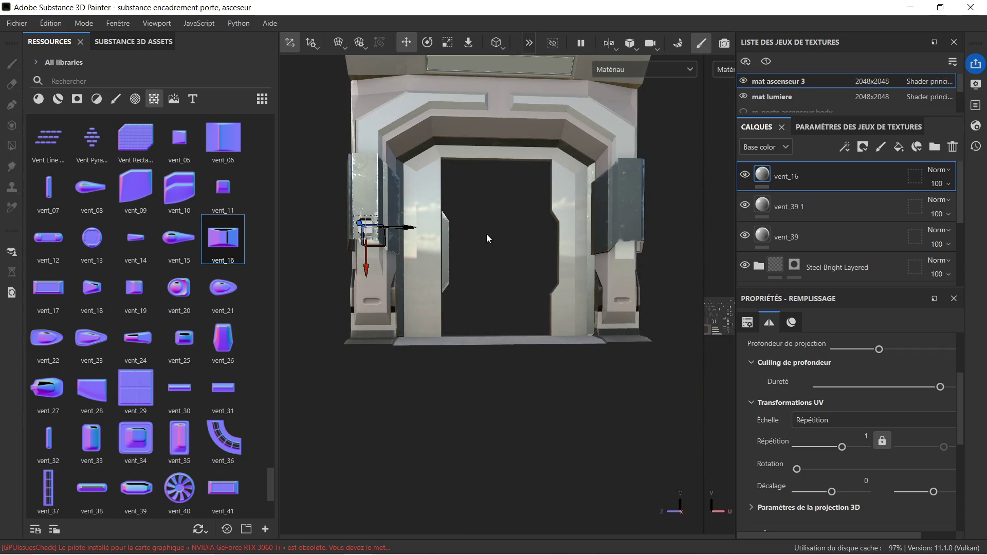
scroll(486, 233, up, 1)
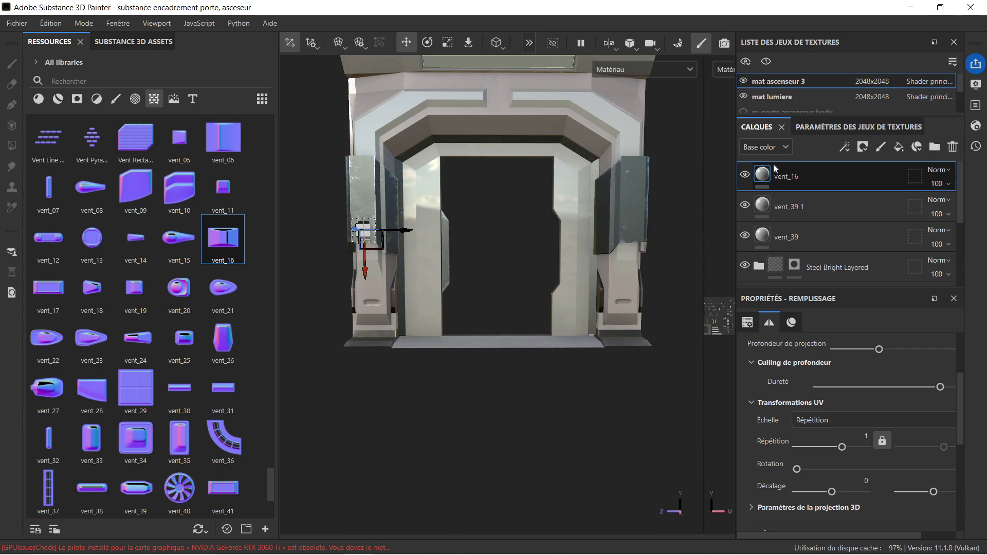
Select the Steel Bright Layered layer and orbit around the door frame to check the vent
click(773, 266)
scroll(467, 196, up, 2)
mouse_move(427, 201)
alt+mouse_down()
mouse_move(517, 192)
mouse_move(476, 206)
mouse_move(431, 204)
mouse_move(426, 194)
mouse_move(452, 198)
mouse_move(429, 205)
mouse_move(506, 224)
mouse_move(504, 209)
mouse_move(523, 213)
alt+mouse_up()
scroll(513, 220, up, 2)
alt+drag(437, 216, 432, 220)
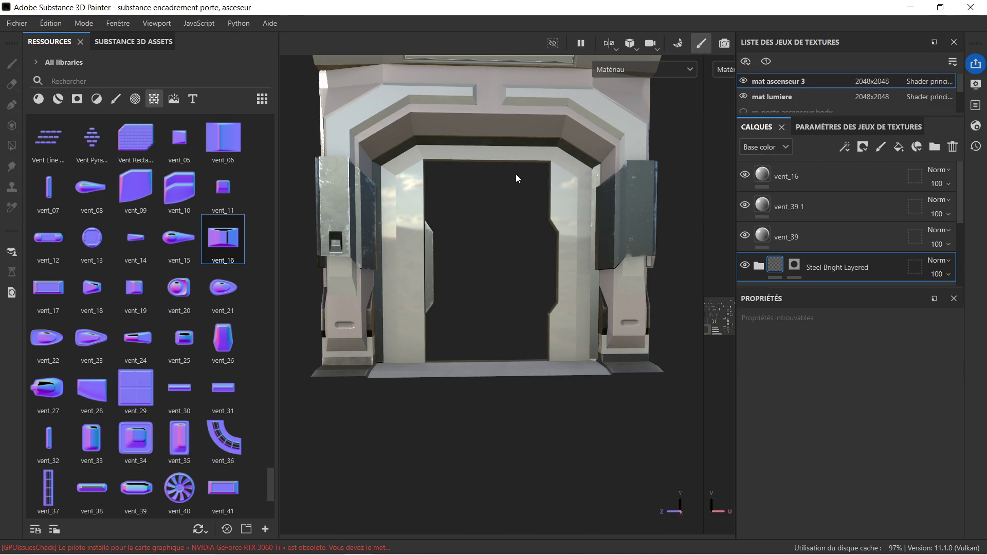
Duplicate the vent_16 layer and slide the vent_16 1 copy onto the right pillar's side block
scroll(462, 220, down, 1)
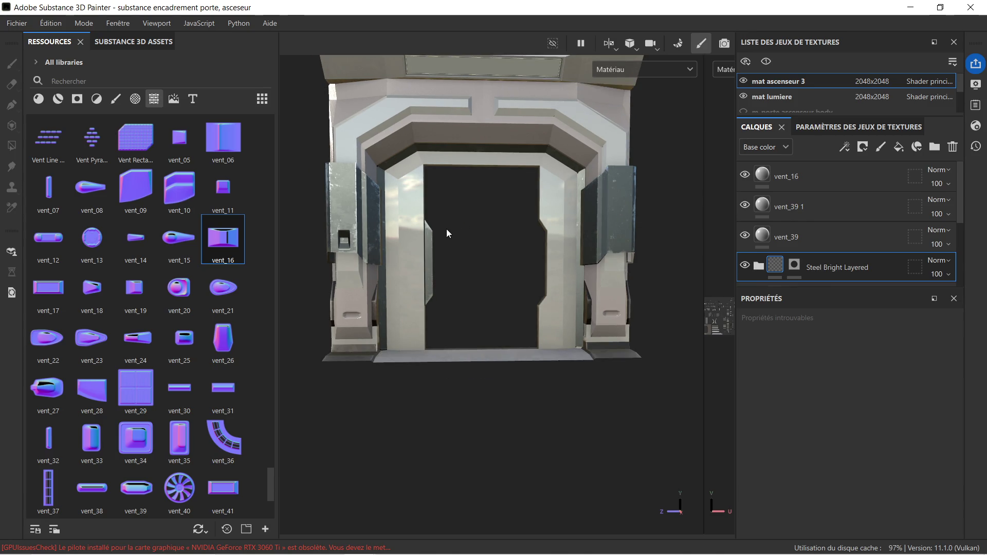
scroll(368, 239, up, 1)
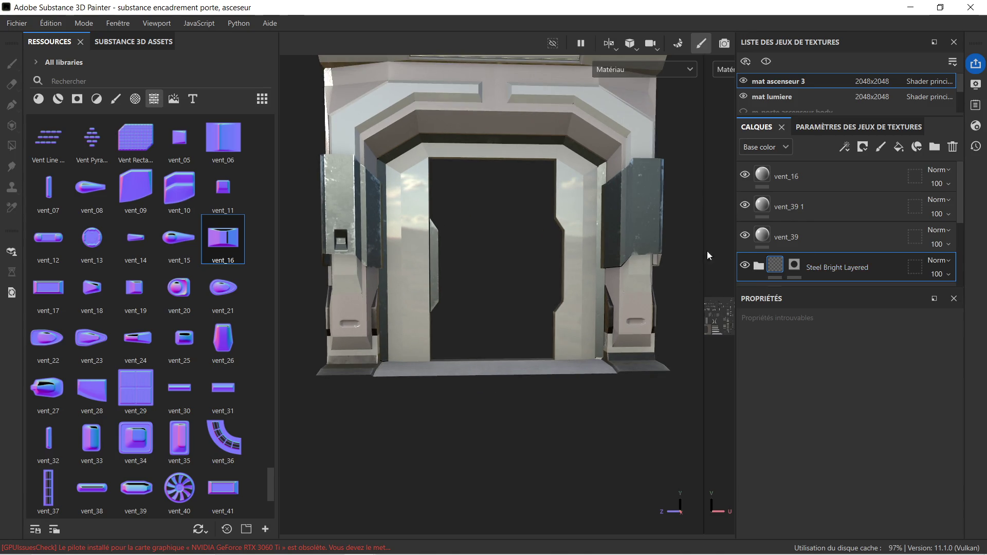
click(820, 180)
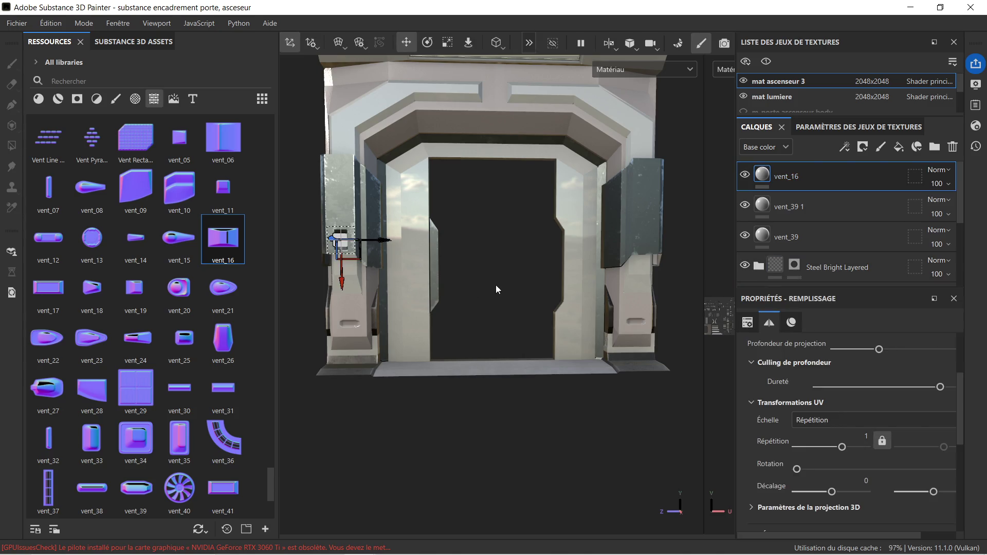
key(ctrl+d)
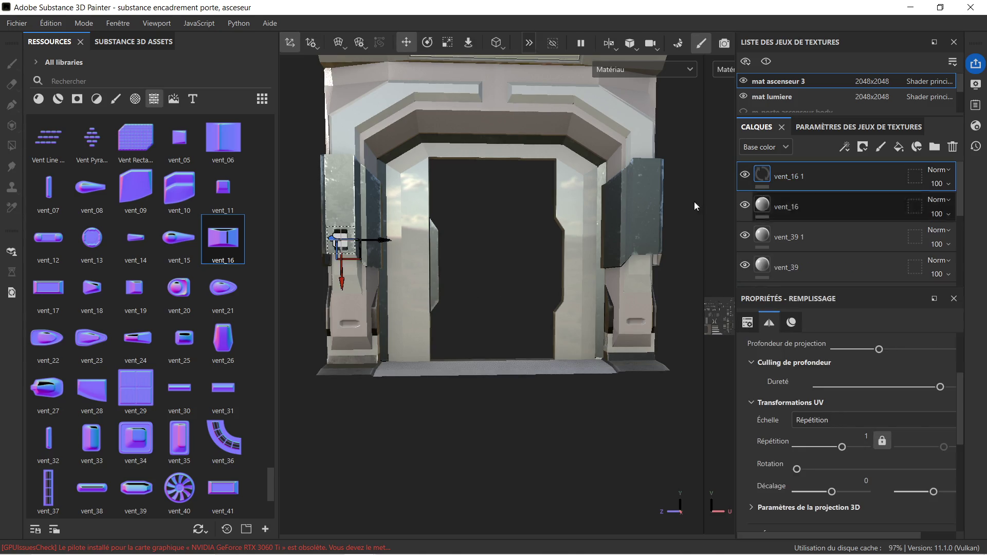
click(439, 247)
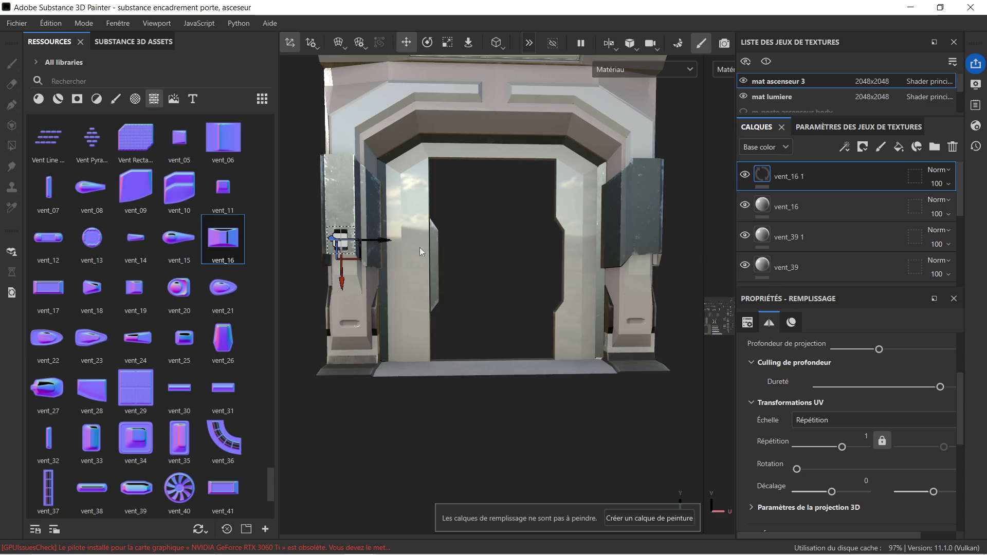
drag(386, 243, 684, 249)
scroll(683, 248, up, 5)
middle_drag(658, 264, 485, 251)
drag(458, 215, 451, 212)
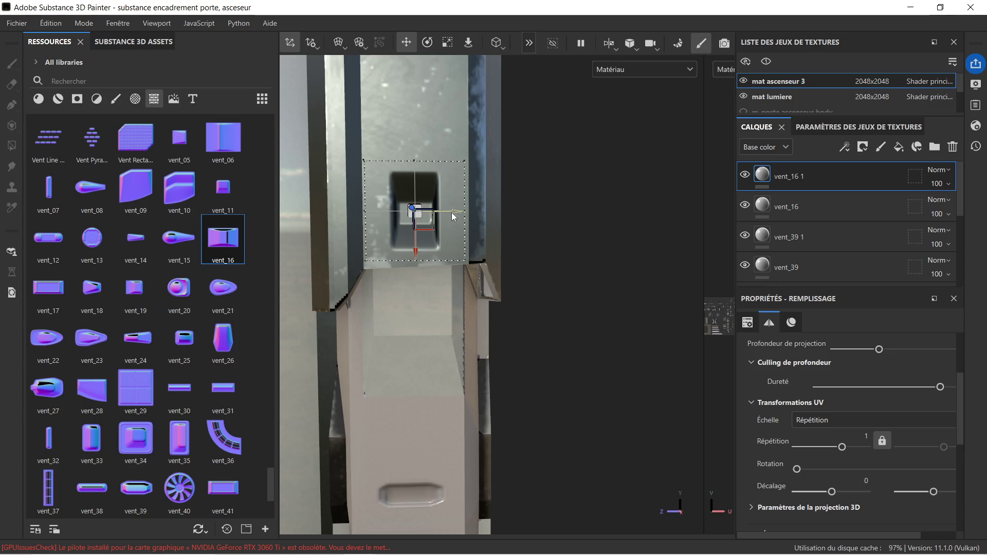
scroll(451, 211, down, 5)
mouse_move(371, 260)
alt+mouse_down()
mouse_move(450, 258)
mouse_move(460, 246)
mouse_move(449, 217)
mouse_move(440, 220)
mouse_move(458, 229)
alt+mouse_up()
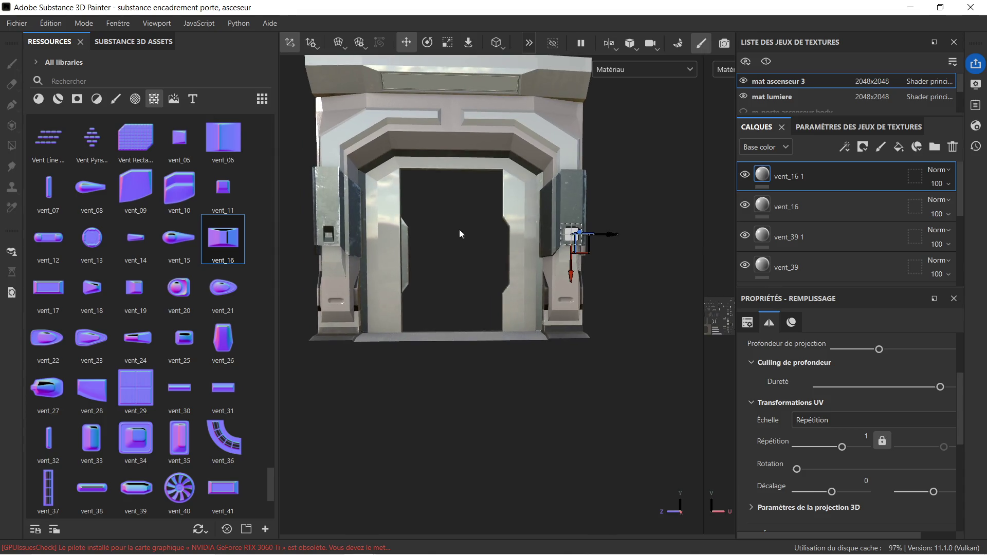
scroll(789, 236, down, 5)
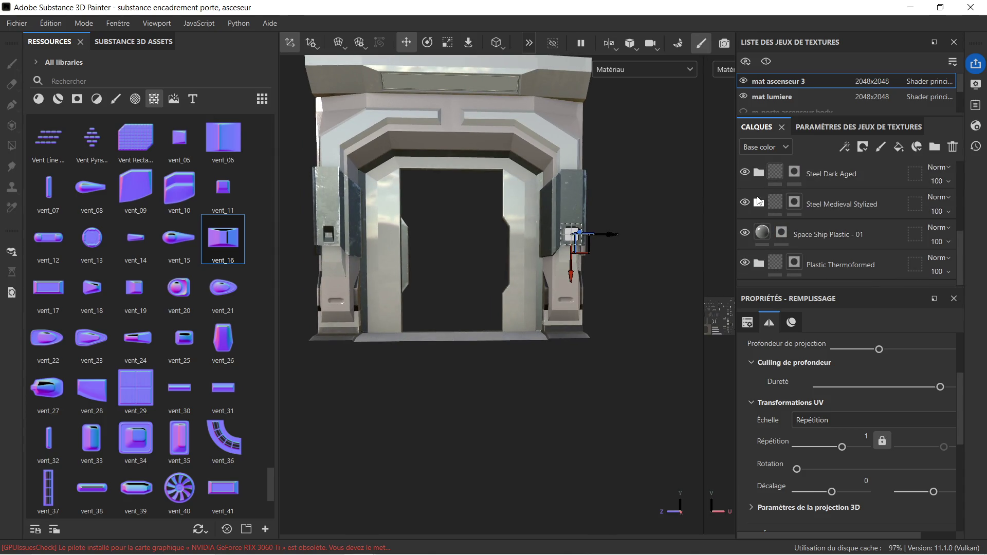
click(759, 204)
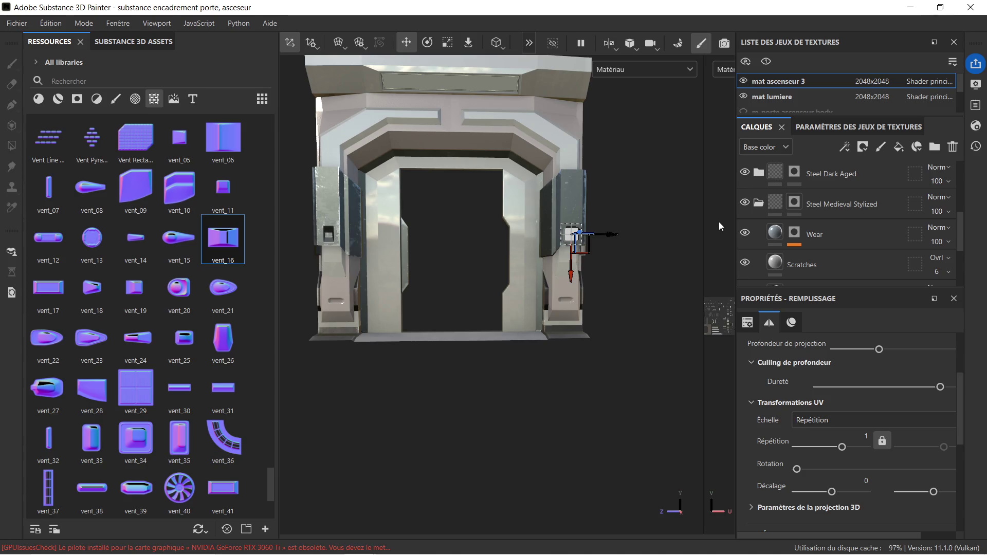
click(759, 204)
click(774, 203)
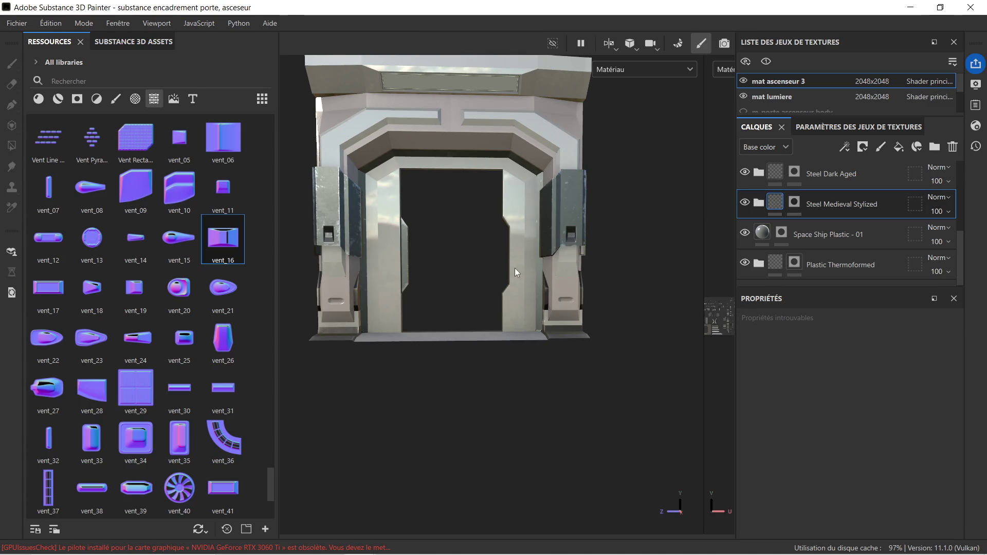
scroll(478, 242, up, 3)
alt+drag(469, 240, 568, 242)
scroll(576, 247, up, 3)
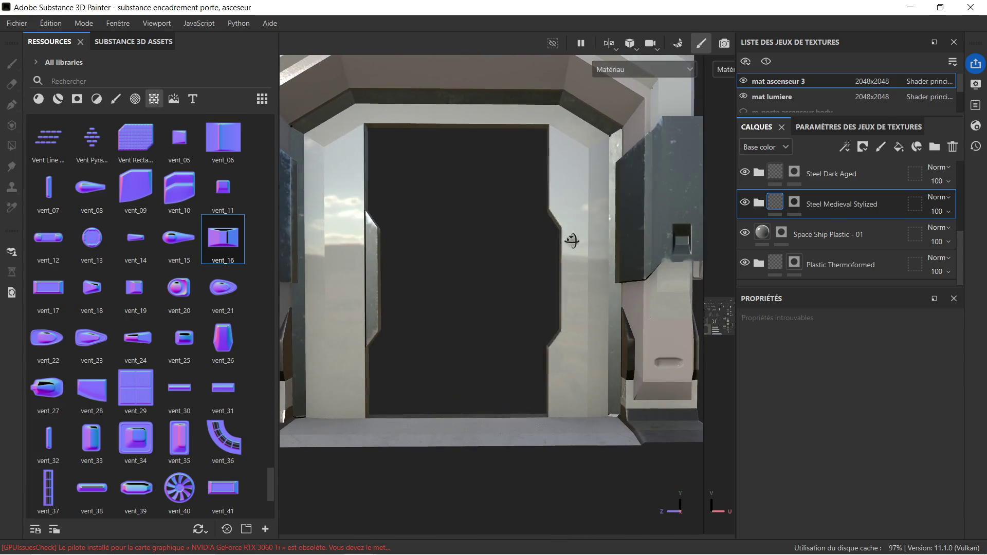
scroll(516, 238, down, 2)
alt+middle_drag(499, 237, 507, 254)
scroll(495, 244, down, 2)
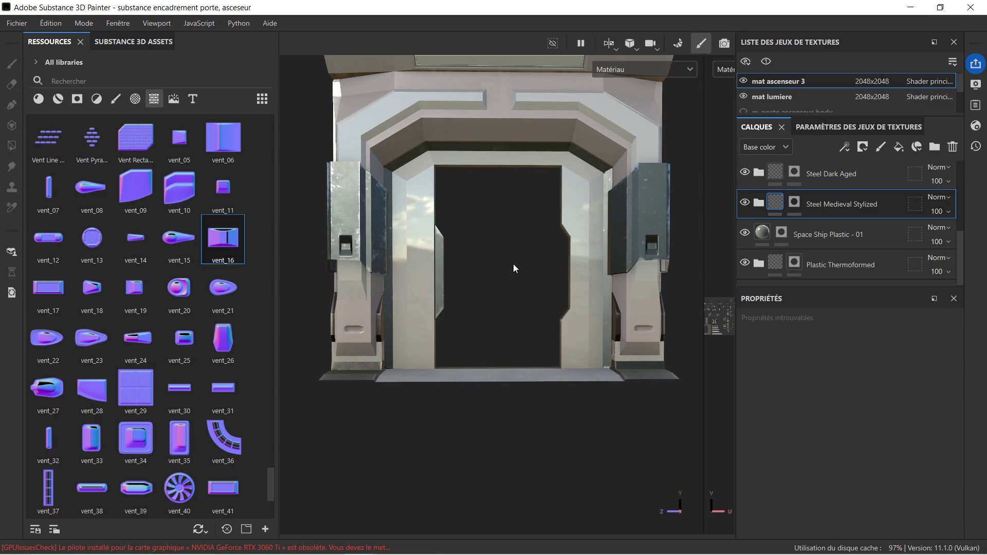
scroll(513, 268, down, 1)
mouse_move(535, 237)
alt+middle_down()
mouse_move(529, 280)
mouse_move(520, 273)
alt+middle_up()
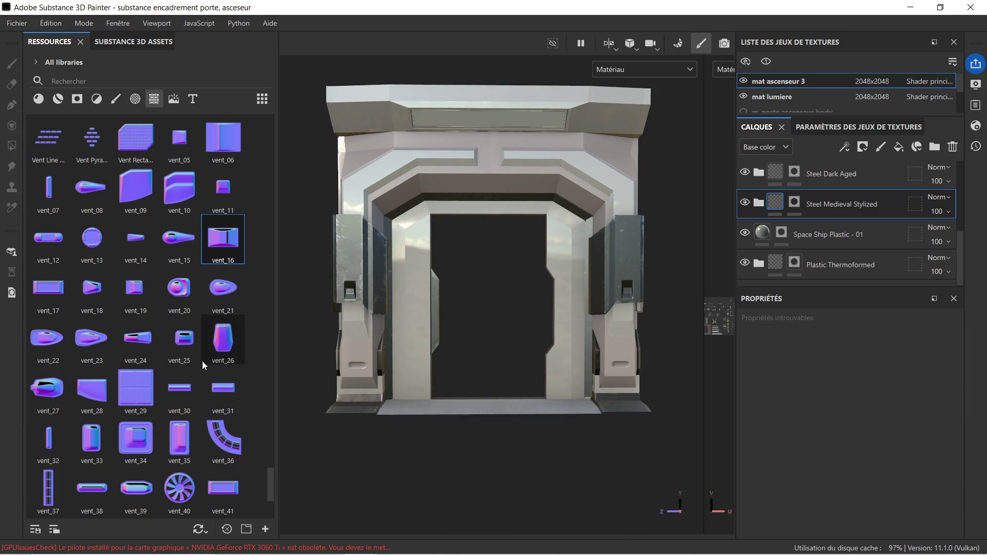
scroll(202, 361, down, 3)
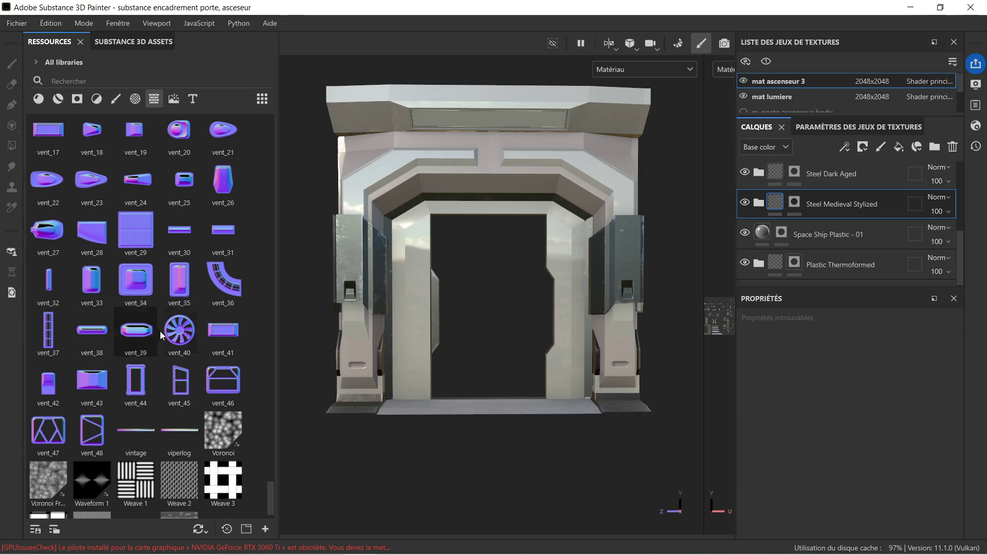
scroll(171, 325, up, 6)
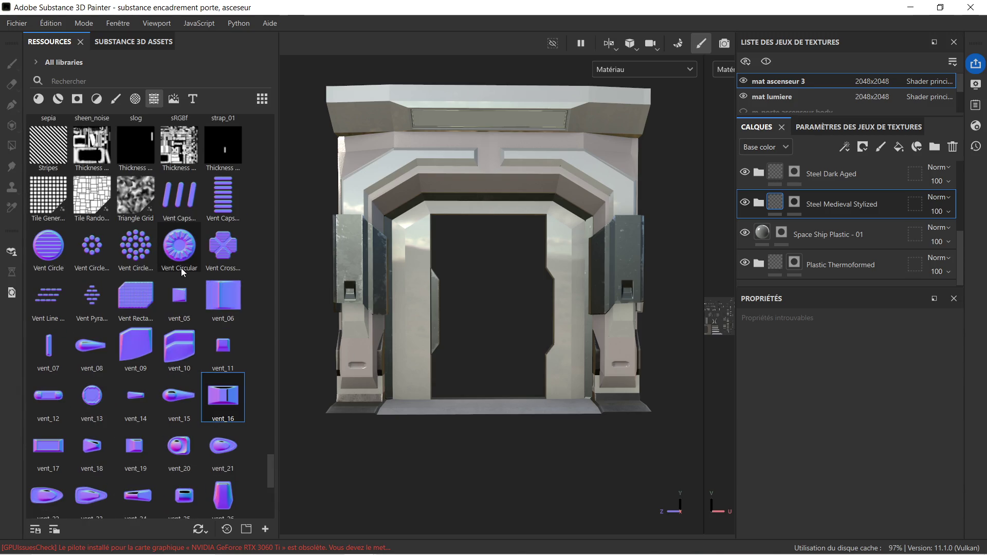
Stamp Vent Caps on the frame, tilted, shrunk and moved onto the upper-left slanted face
drag(223, 190, 381, 167)
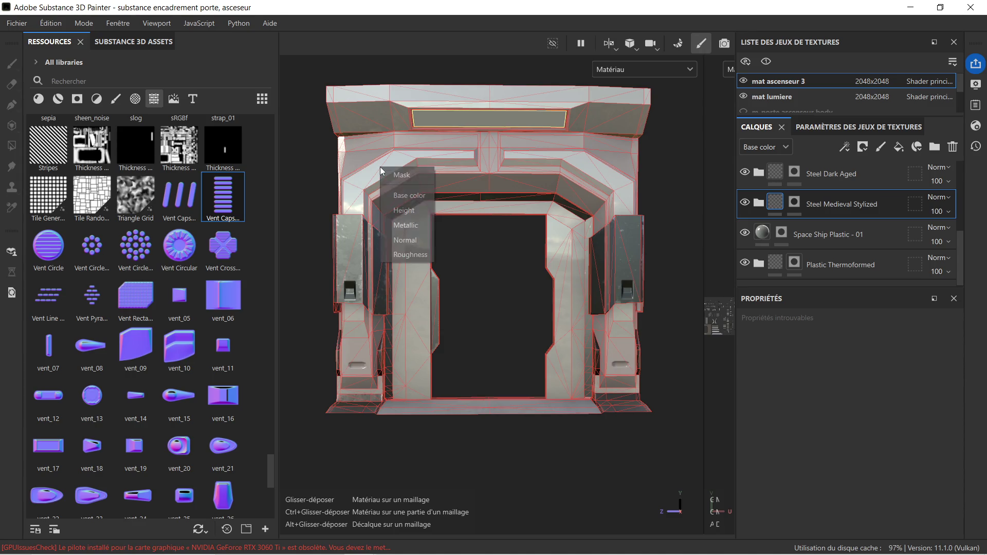
click(410, 240)
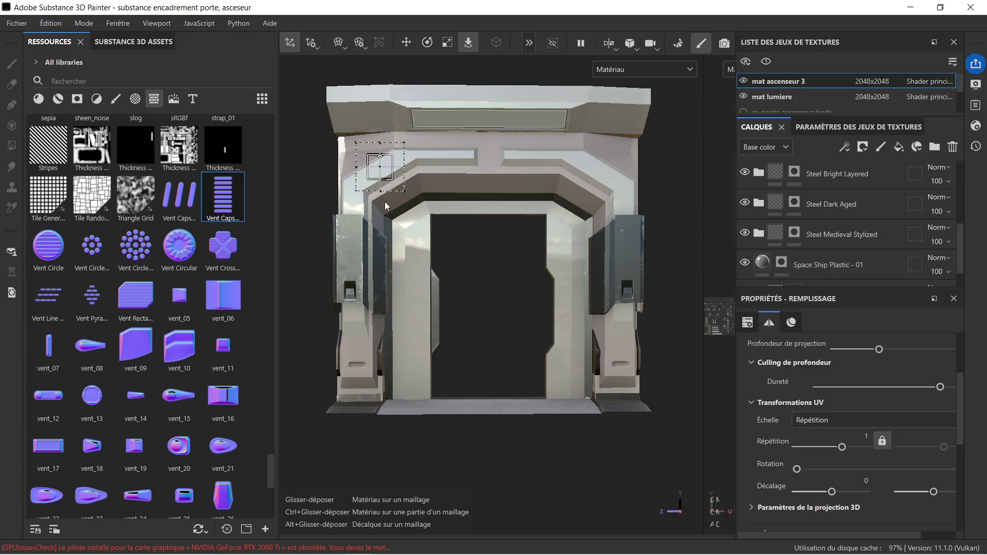
scroll(338, 315, up, 5)
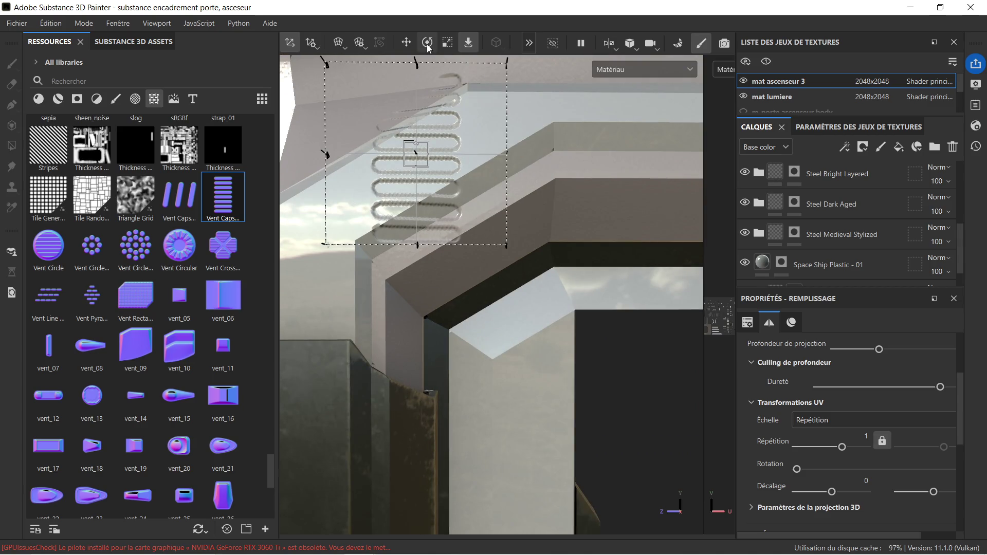
click(428, 42)
drag(446, 115, 477, 155)
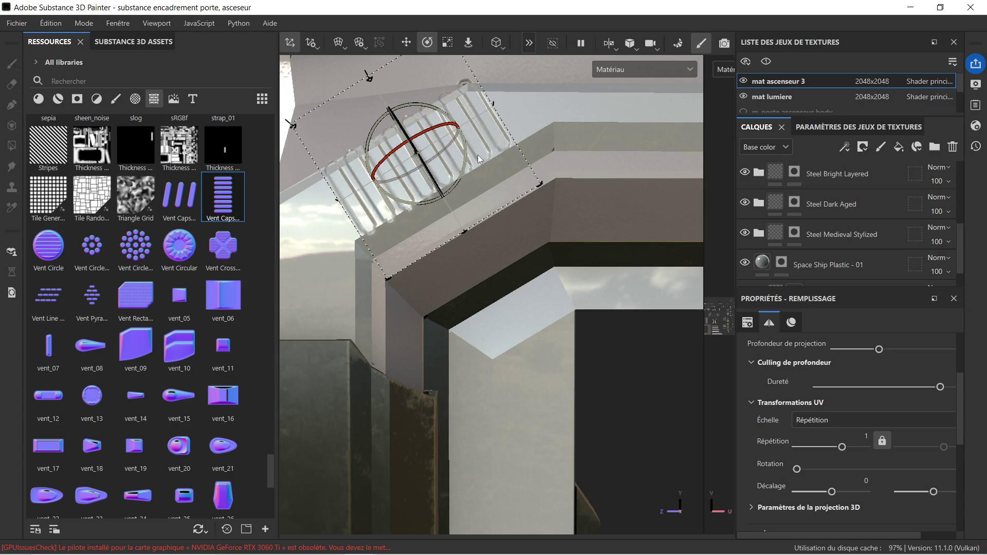
click(447, 42)
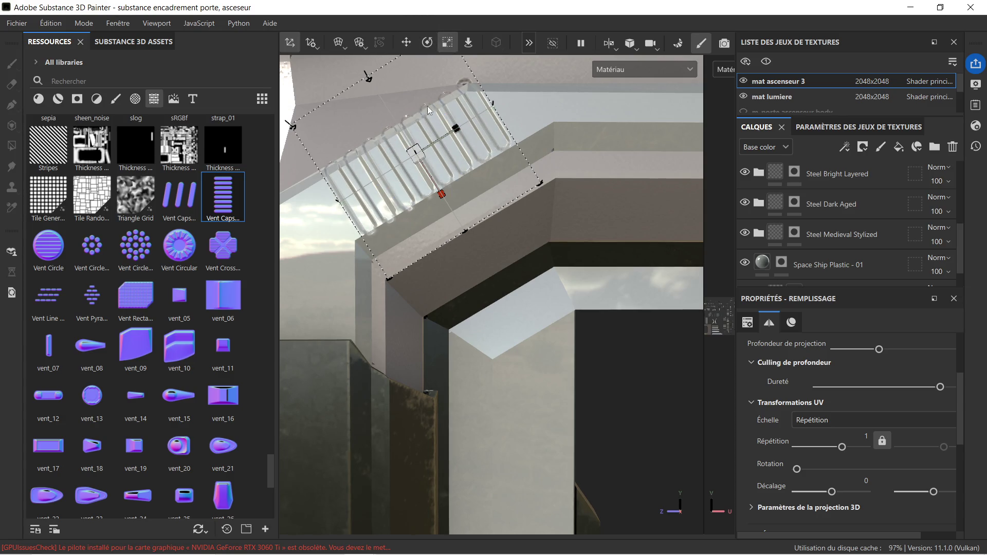
drag(416, 152, 337, 133)
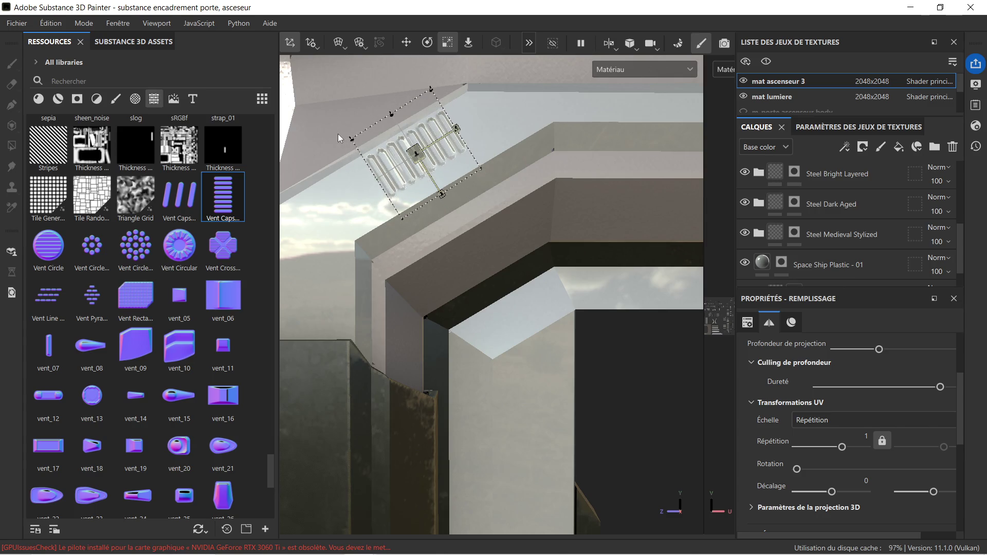
click(405, 42)
mouse_move(438, 190)
mouse_down()
mouse_move(445, 200)
mouse_move(486, 147)
mouse_move(543, 185)
mouse_move(514, 214)
mouse_up()
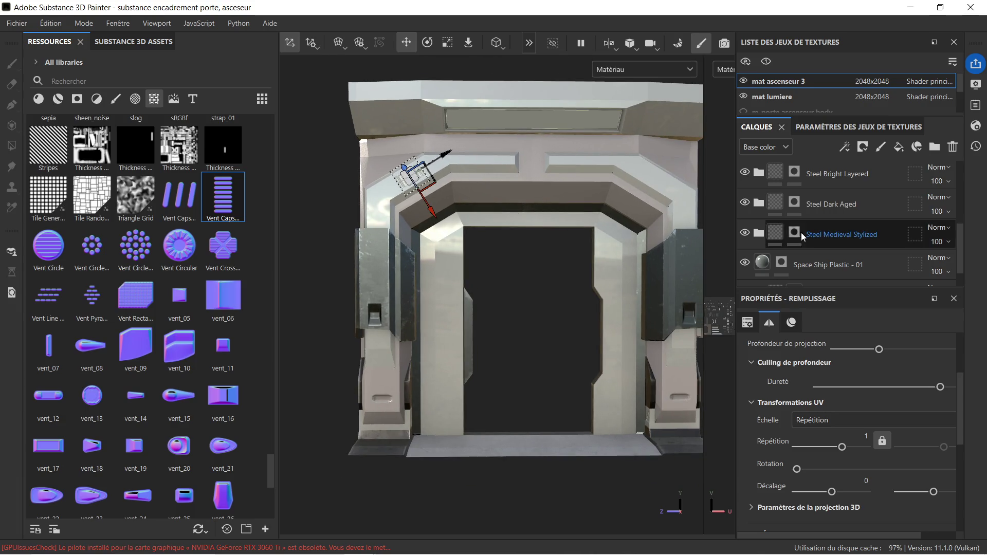
click(762, 266)
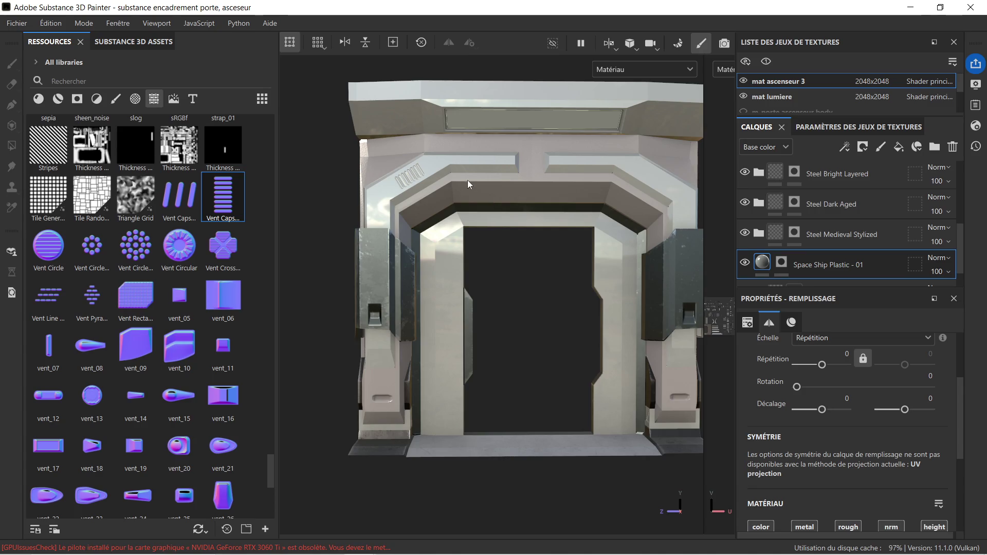
scroll(467, 180, up, 10)
scroll(416, 181, up, 3)
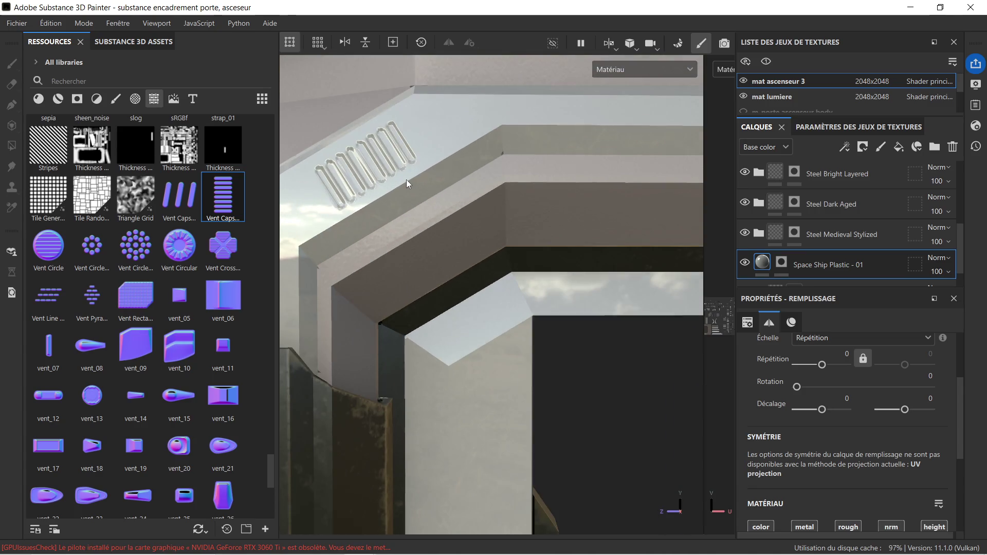
mouse_move(406, 180)
alt+mouse_down()
mouse_move(411, 239)
mouse_move(304, 250)
mouse_move(326, 205)
mouse_move(379, 193)
mouse_move(410, 207)
alt+mouse_up()
scroll(442, 221, down, 10)
scroll(442, 222, up, 5)
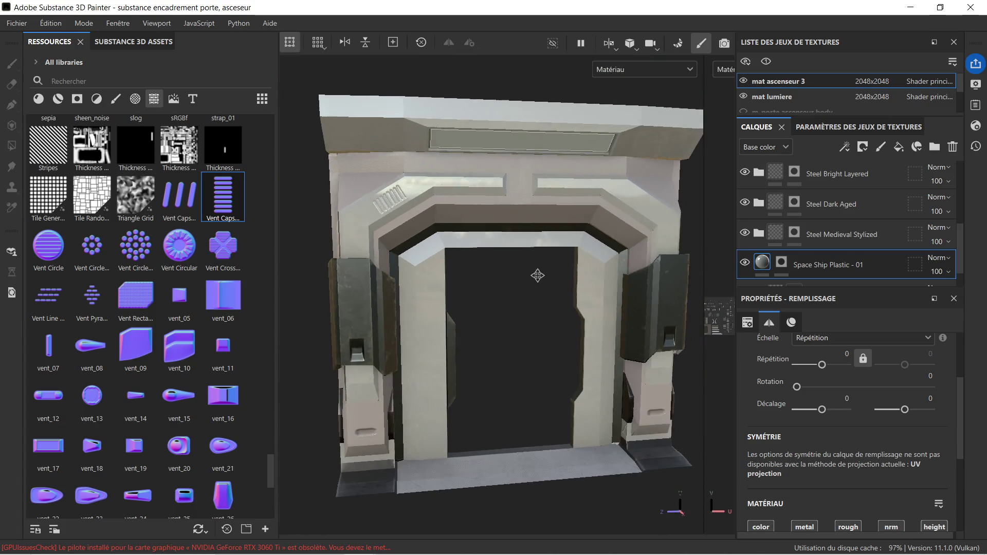
mouse_move(488, 218)
alt+mouse_down()
mouse_move(438, 215)
mouse_move(477, 208)
mouse_move(462, 203)
mouse_move(467, 211)
alt+mouse_up()
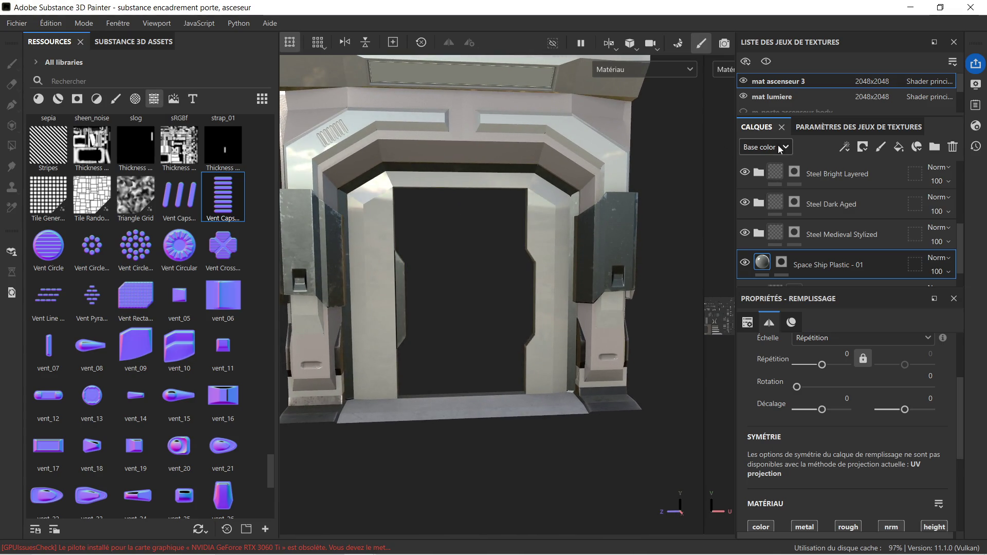
scroll(802, 174, up, 5)
Delete the Vent Capsule Horizontal layer and re-center the view on the door frame
click(820, 178)
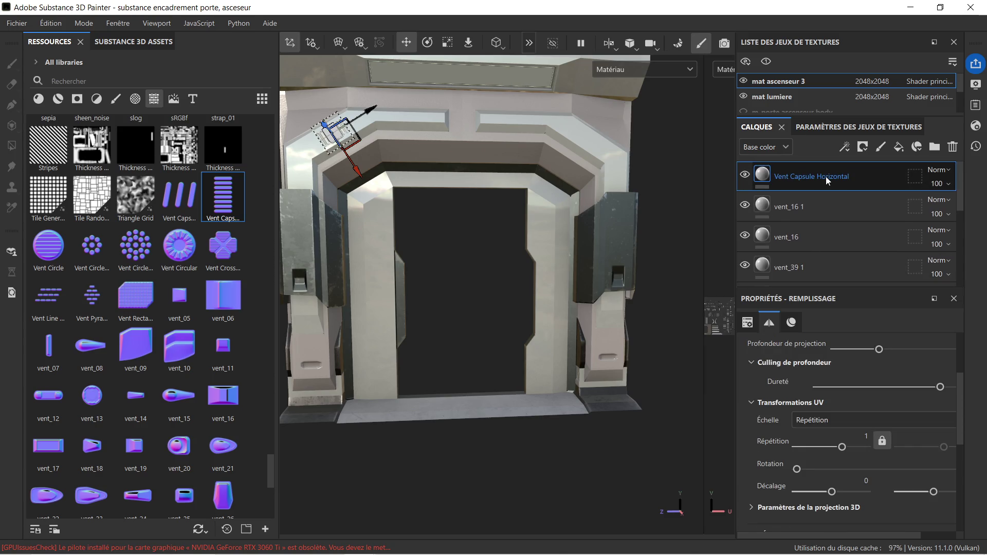
key(Delete)
mouse_move(303, 189)
alt+mouse_down()
mouse_move(417, 196)
mouse_move(495, 233)
mouse_move(488, 224)
alt+mouse_up()
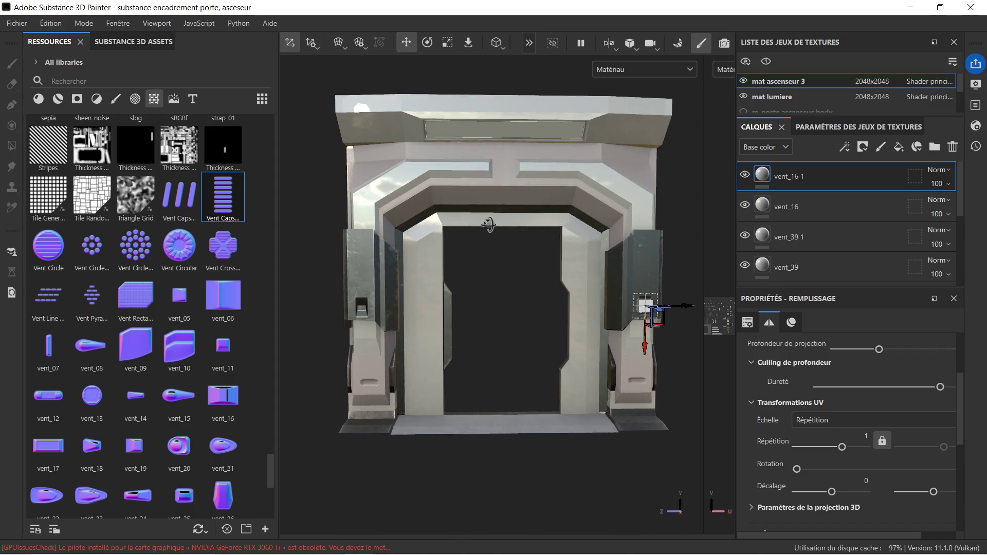
alt+middle_drag(515, 229, 487, 236)
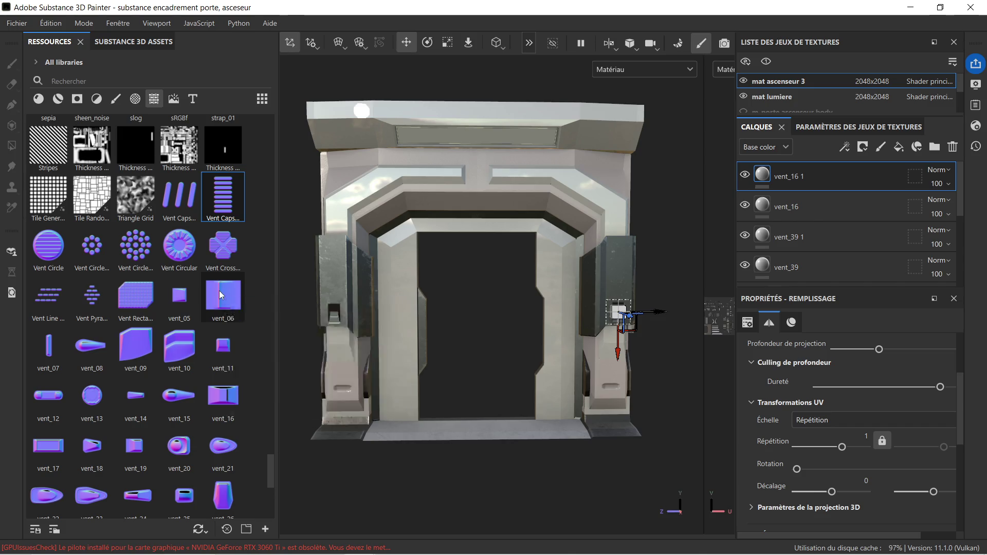
Drop the vent_06 pattern onto the left pillar and shrink it
mouse_move(221, 292)
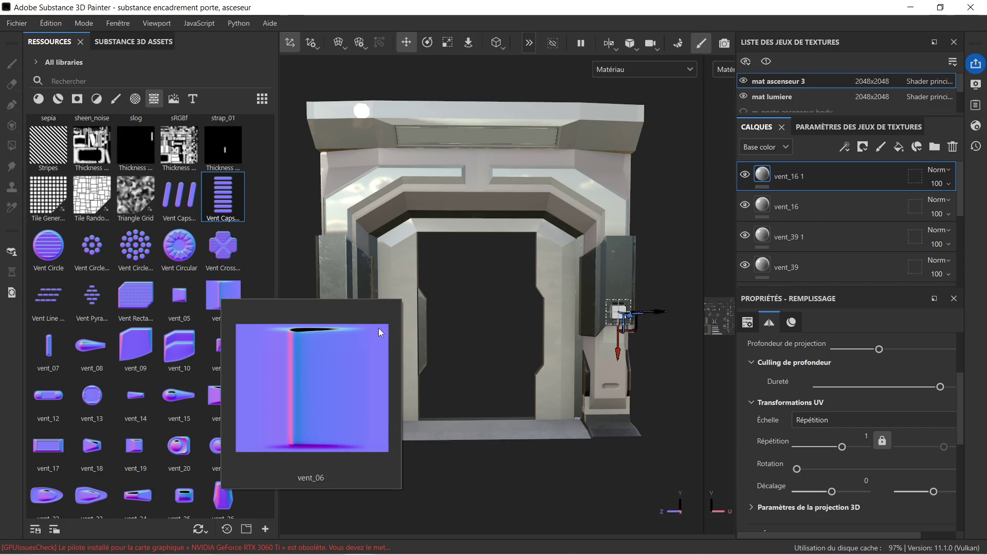
mouse_move(231, 300)
mouse_down()
mouse_move(319, 289)
mouse_move(335, 268)
mouse_move(381, 304)
mouse_move(374, 343)
mouse_up()
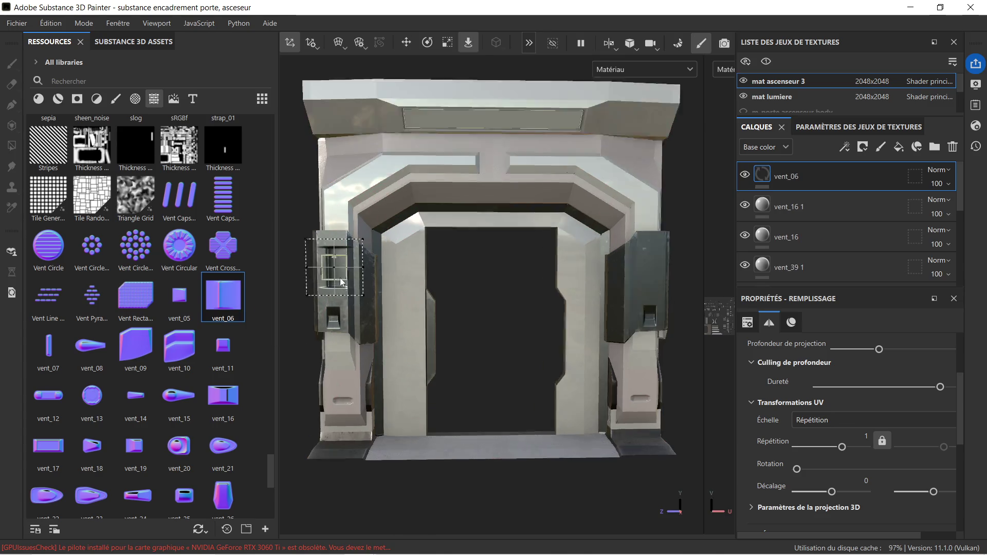
scroll(340, 277, up, 5)
middle_drag(338, 297, 396, 314)
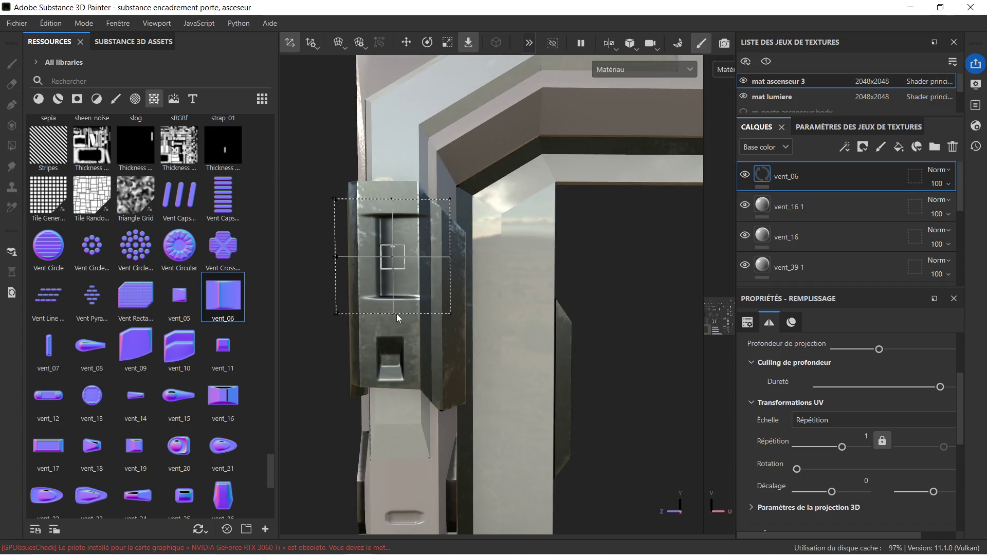
click(445, 43)
drag(333, 270, 351, 271)
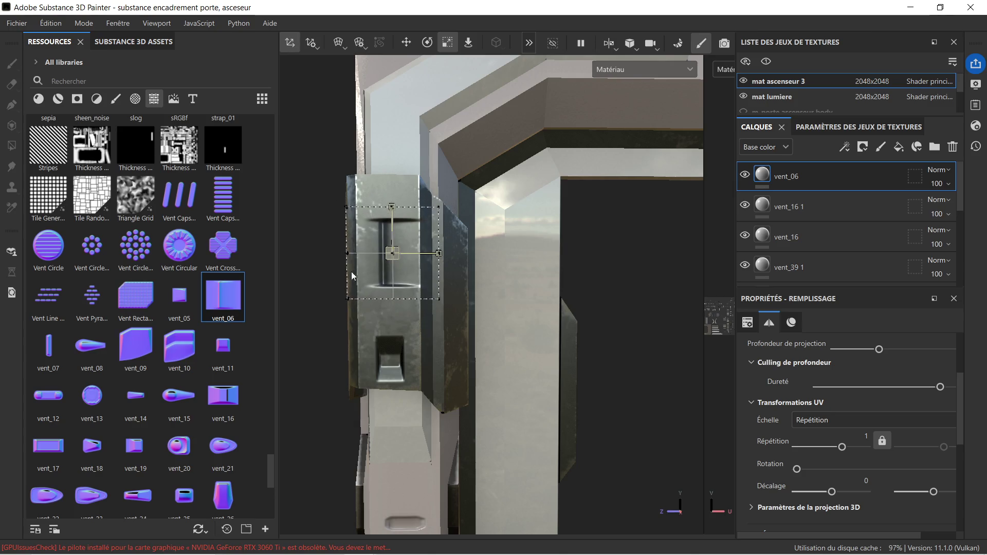
Shift vent_06 slightly left, turn it a quarter turn, then zoom out to a front view
click(406, 43)
drag(431, 254, 424, 260)
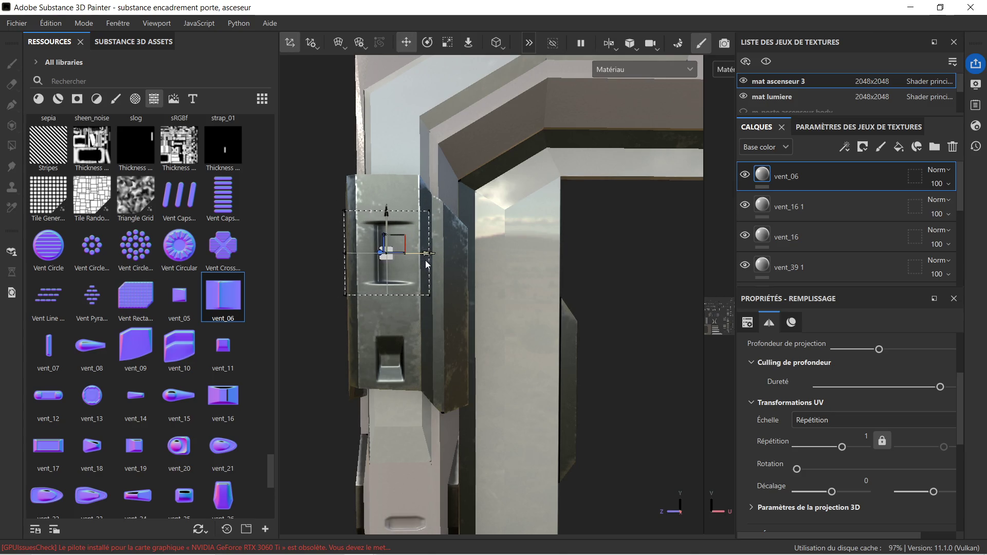
click(427, 43)
mouse_move(434, 215)
mouse_down()
mouse_move(436, 312)
mouse_move(439, 304)
mouse_up()
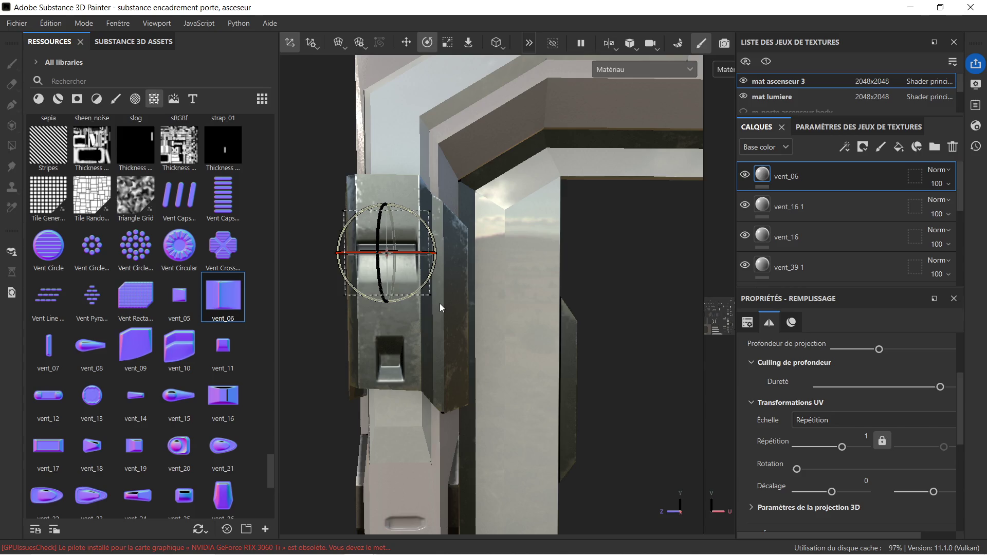
click(412, 42)
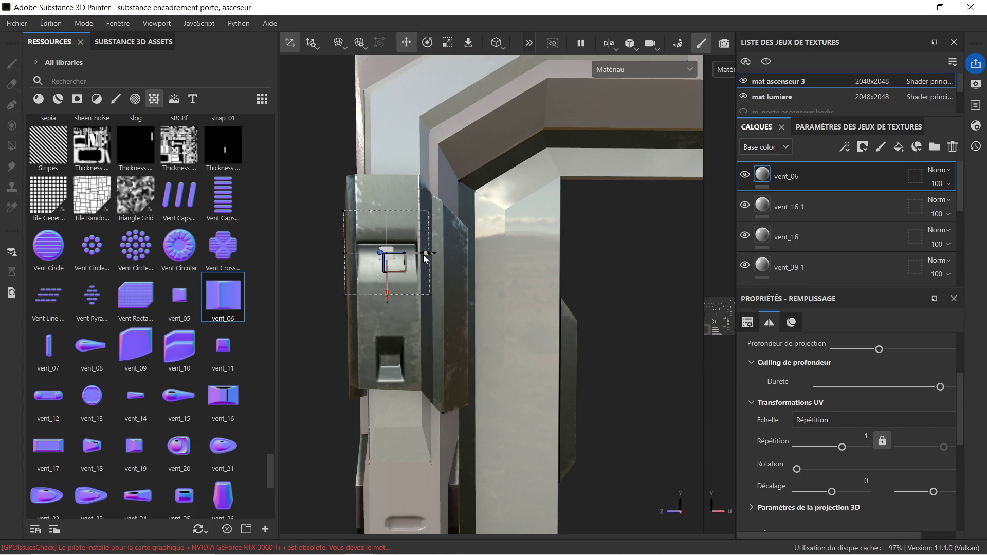
scroll(523, 206, down, 2)
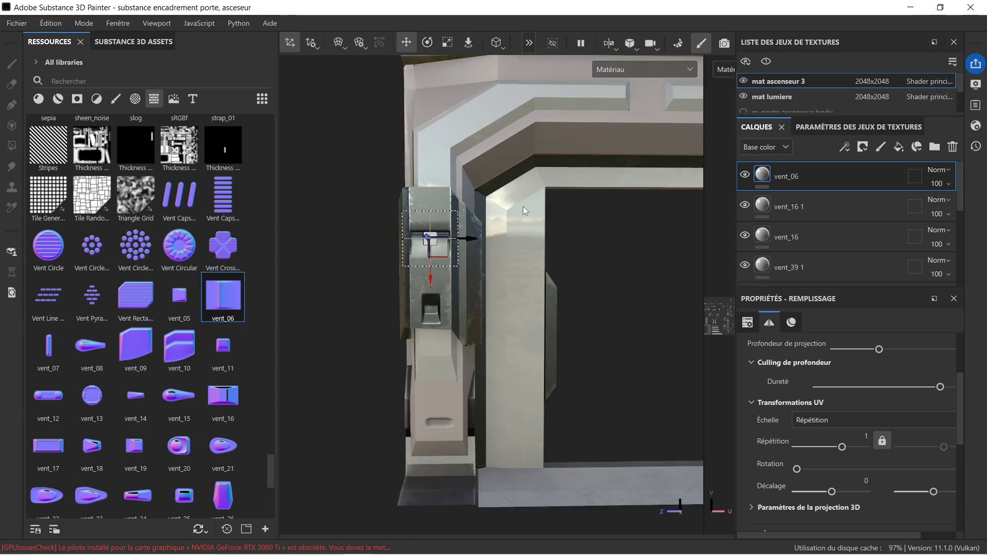
alt+drag(582, 249, 495, 209)
scroll(496, 205, down, 2)
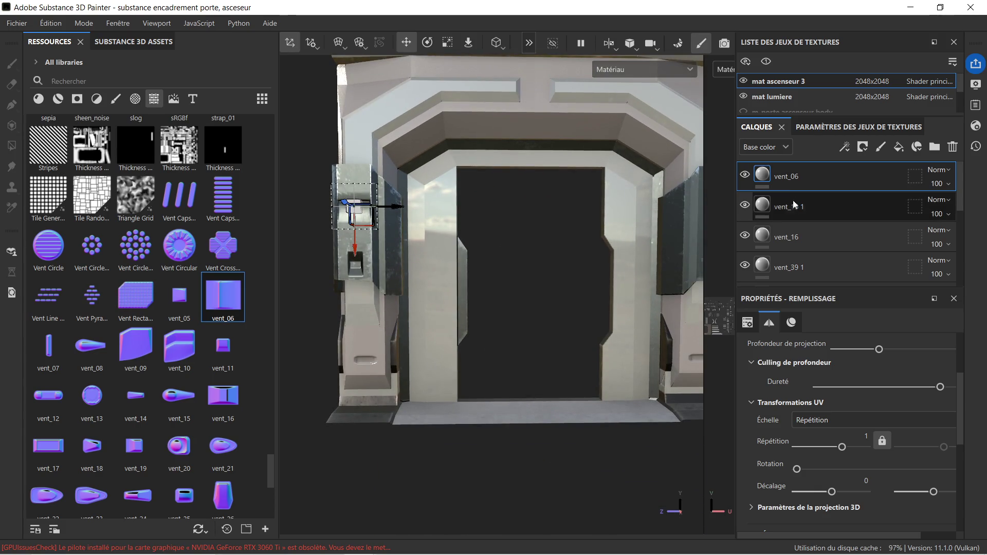
scroll(766, 190, up, 5)
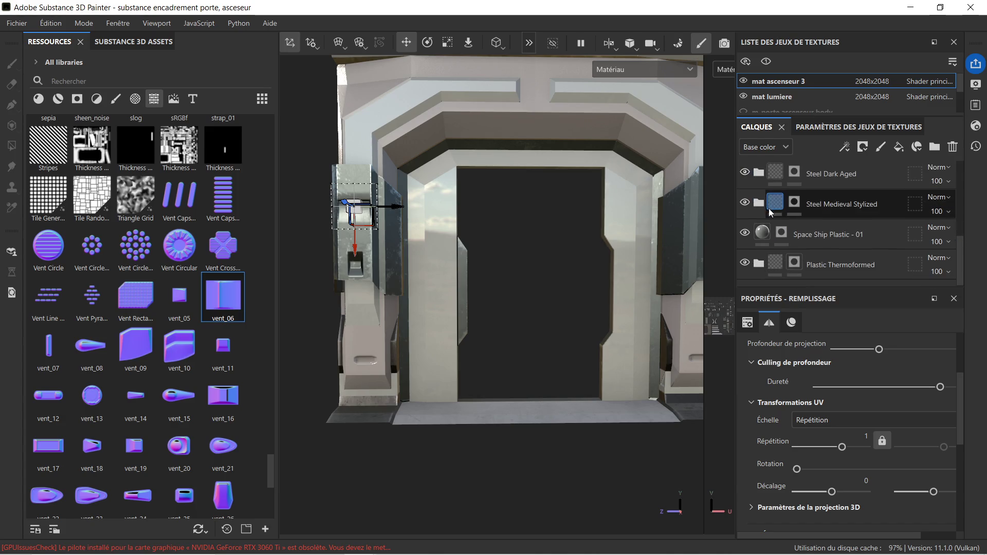
Delete the vent_06 layer, leaving vent_16 1 at the top of the stack
click(778, 207)
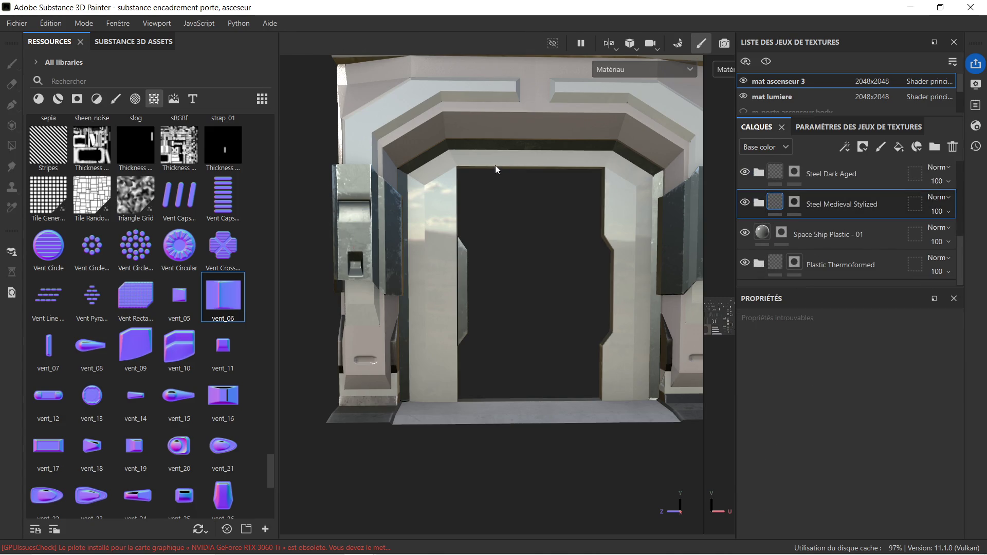
mouse_move(470, 203)
alt+mouse_down()
mouse_move(558, 221)
mouse_move(498, 230)
mouse_move(458, 211)
mouse_move(479, 205)
mouse_move(465, 215)
alt+mouse_up()
mouse_move(465, 215)
alt+middle_down()
mouse_move(456, 208)
mouse_move(480, 233)
alt+middle_up()
scroll(467, 215, down, 2)
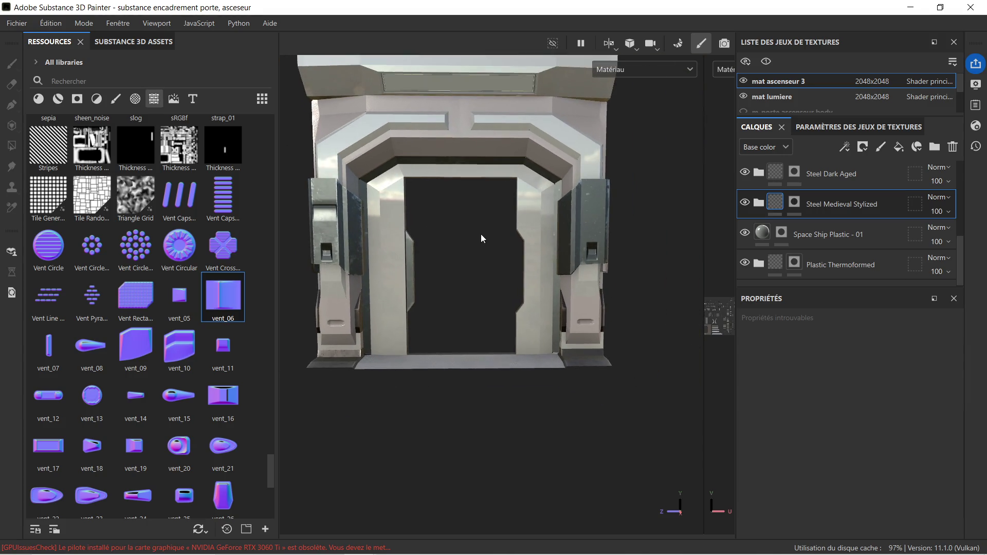
scroll(825, 218, up, 5)
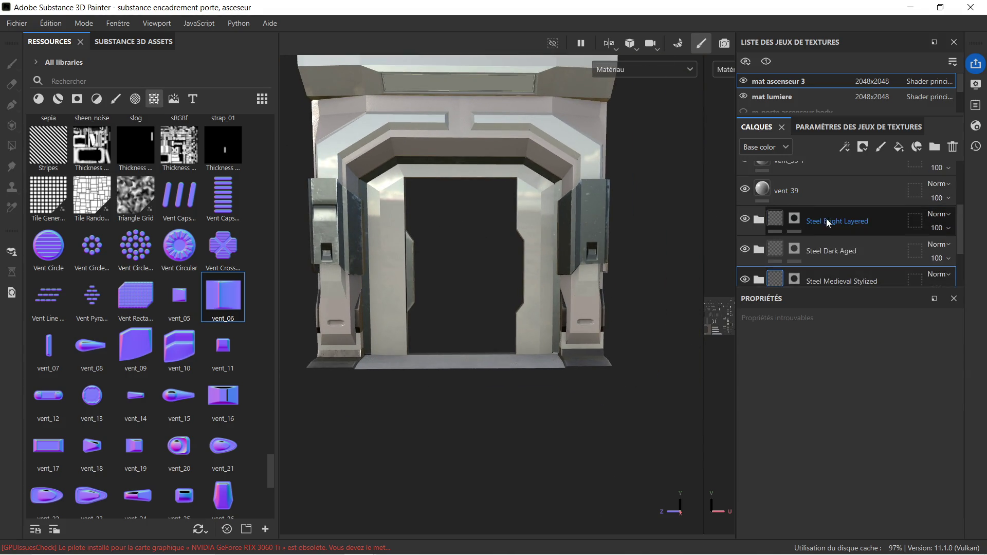
click(820, 184)
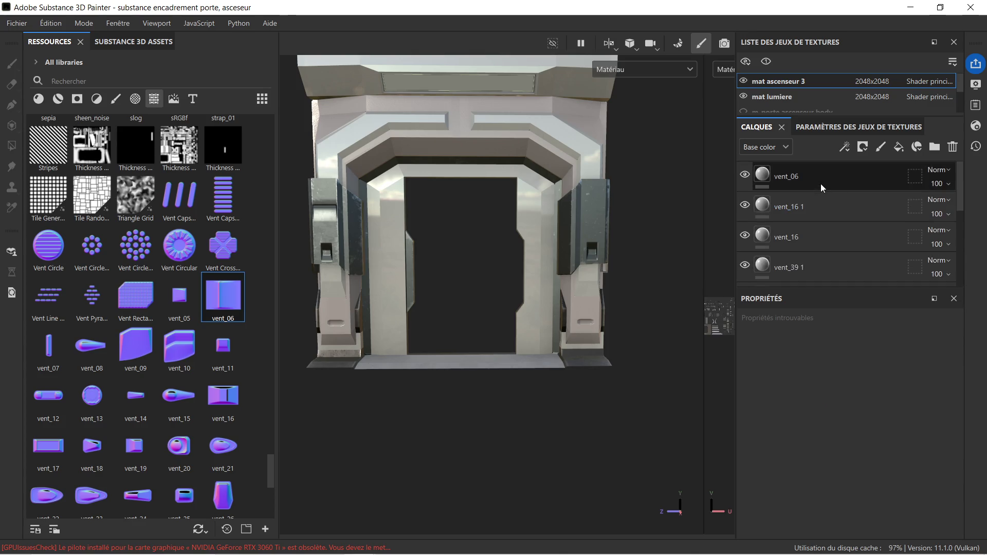
key(Delete)
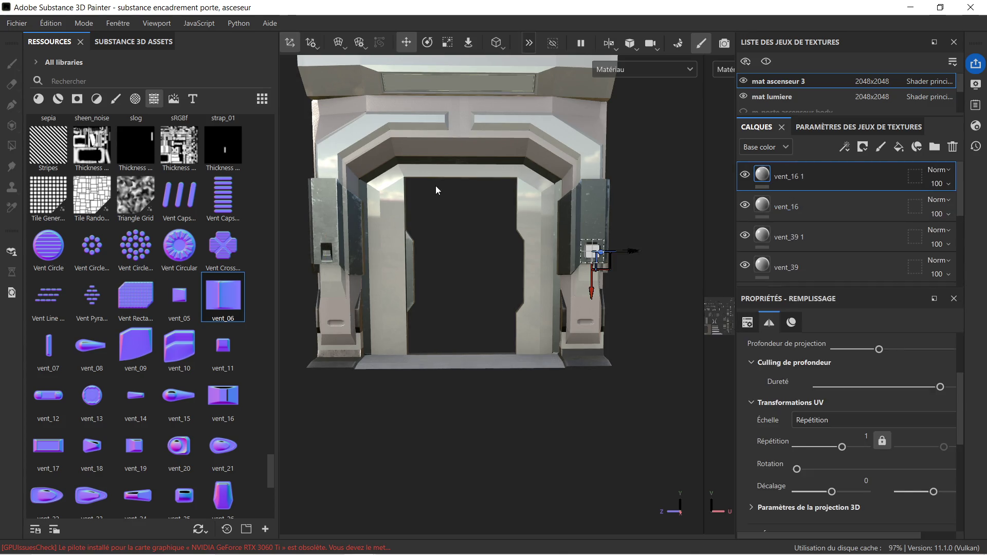
Drag the vent_08 pattern from Resources onto the door frame
click(473, 249)
scroll(516, 237, down, 1)
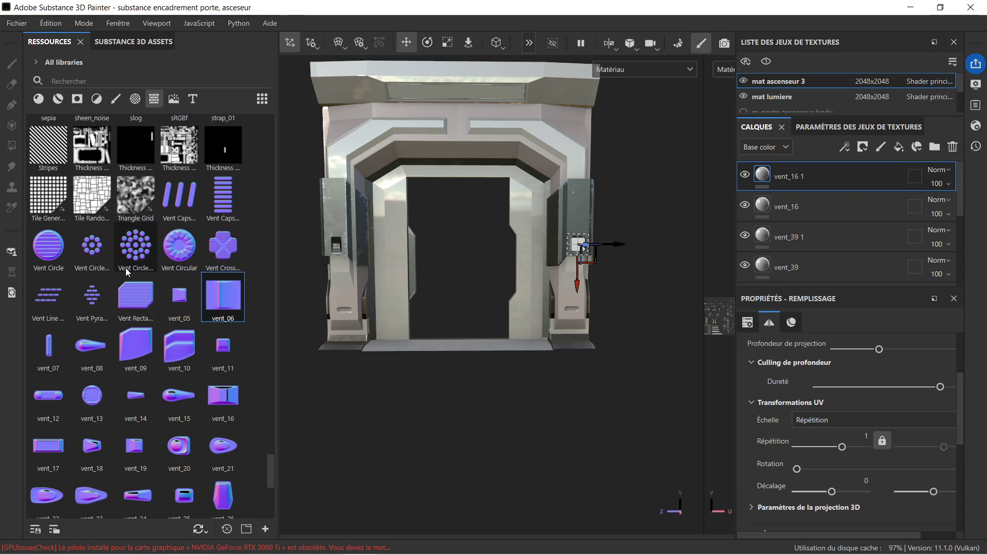
mouse_move(106, 341)
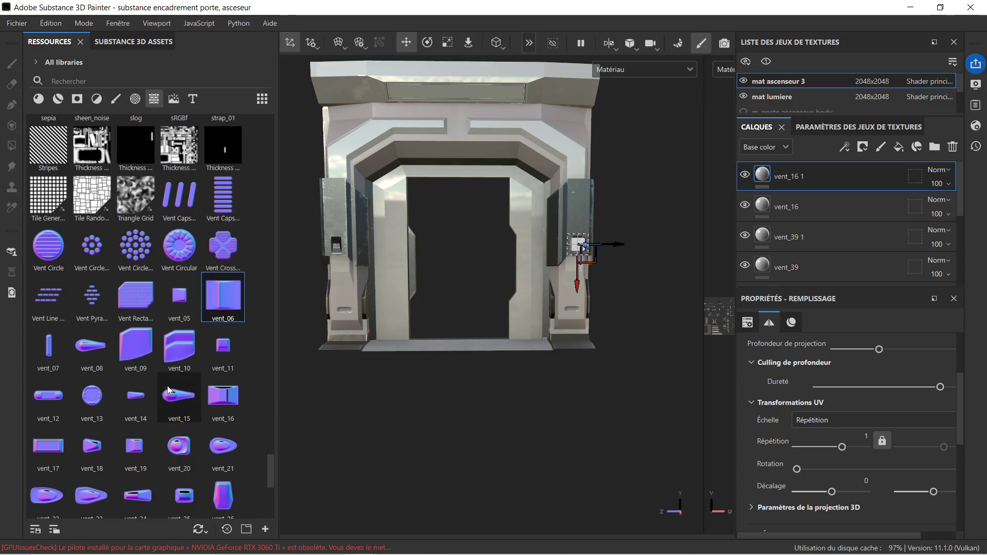
mouse_move(89, 343)
mouse_down()
mouse_move(374, 151)
mouse_move(363, 130)
mouse_up()
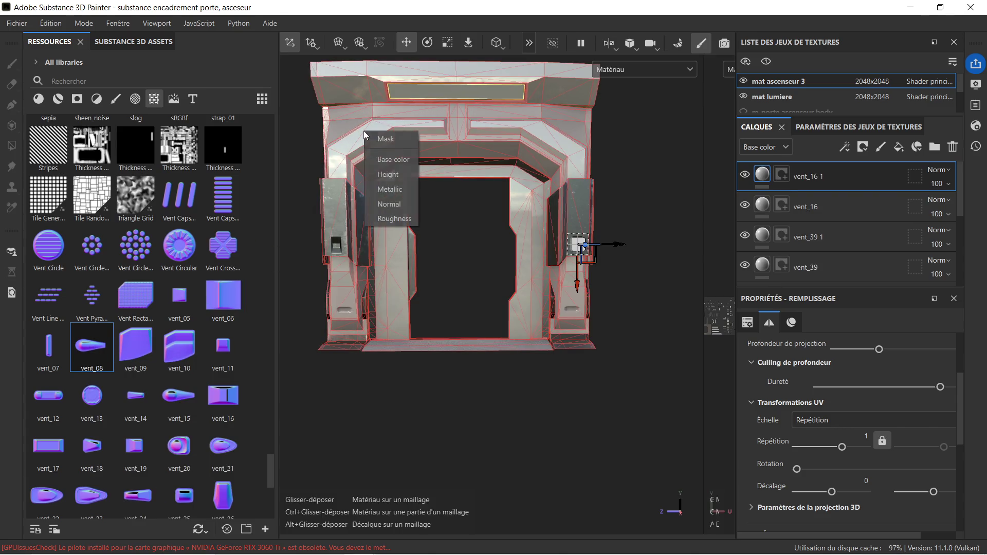
click(406, 205)
scroll(384, 142, up, 3)
mouse_move(368, 155)
alt+mouse_down()
mouse_move(414, 240)
mouse_move(386, 235)
mouse_move(446, 257)
alt+mouse_up()
scroll(446, 257, down, 2)
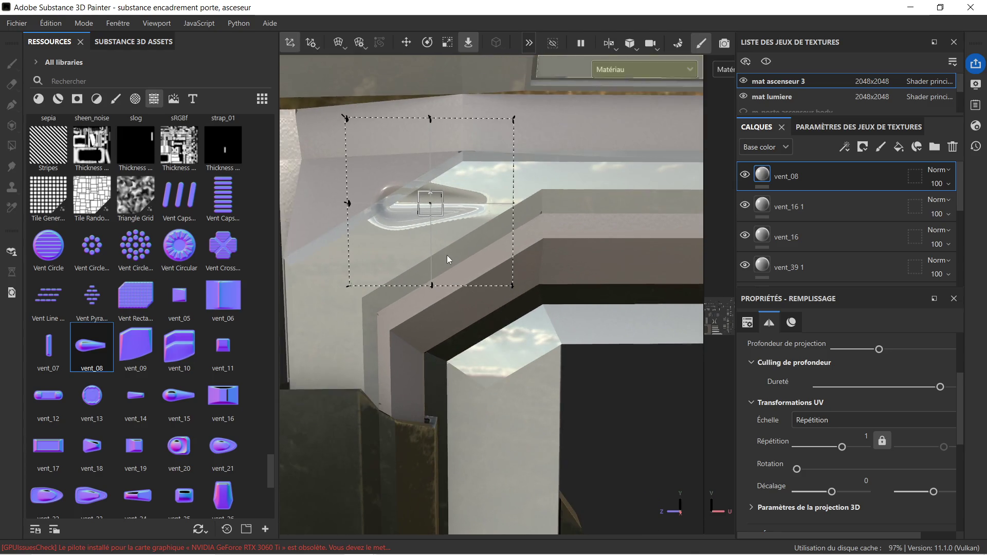
key(e)
drag(391, 220, 399, 246)
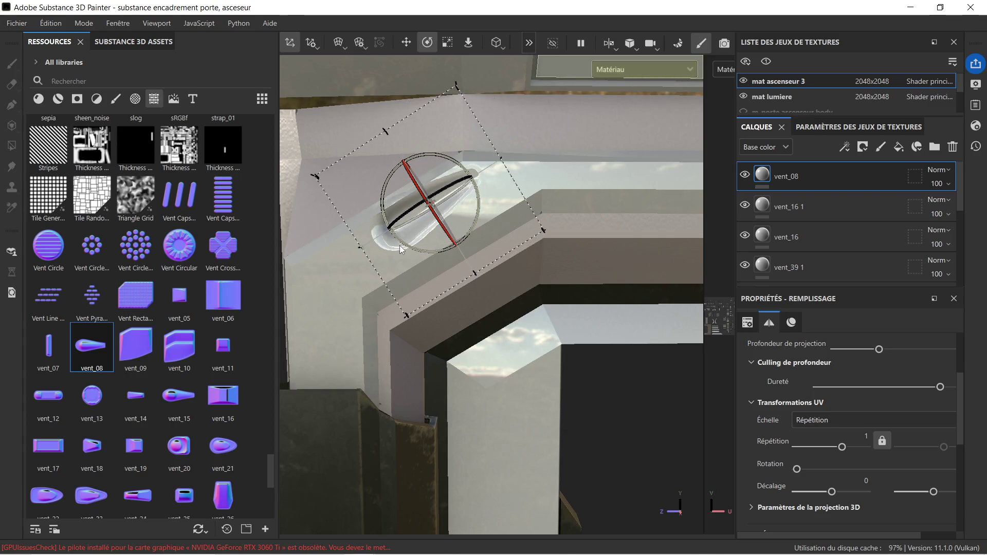
click(406, 43)
drag(409, 170, 486, 222)
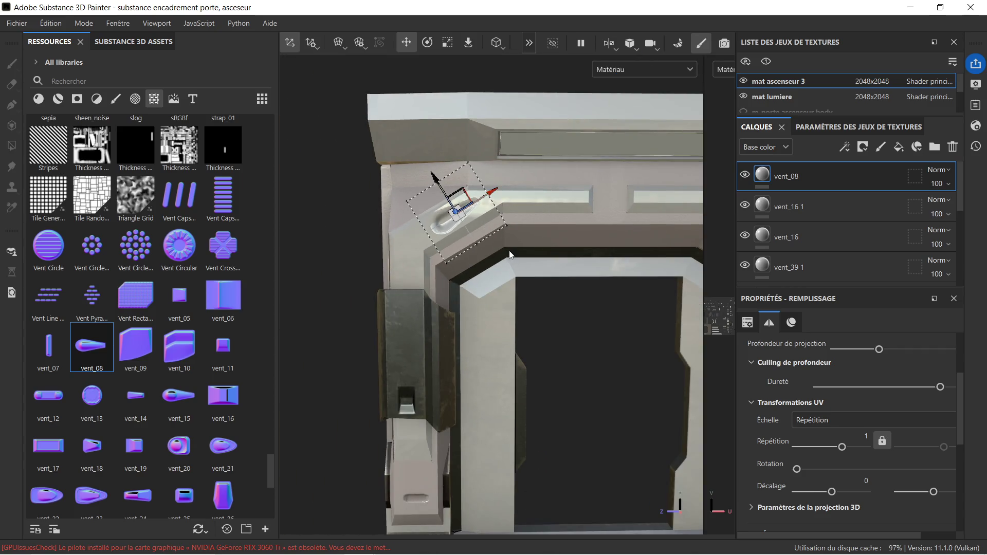
key(Delete)
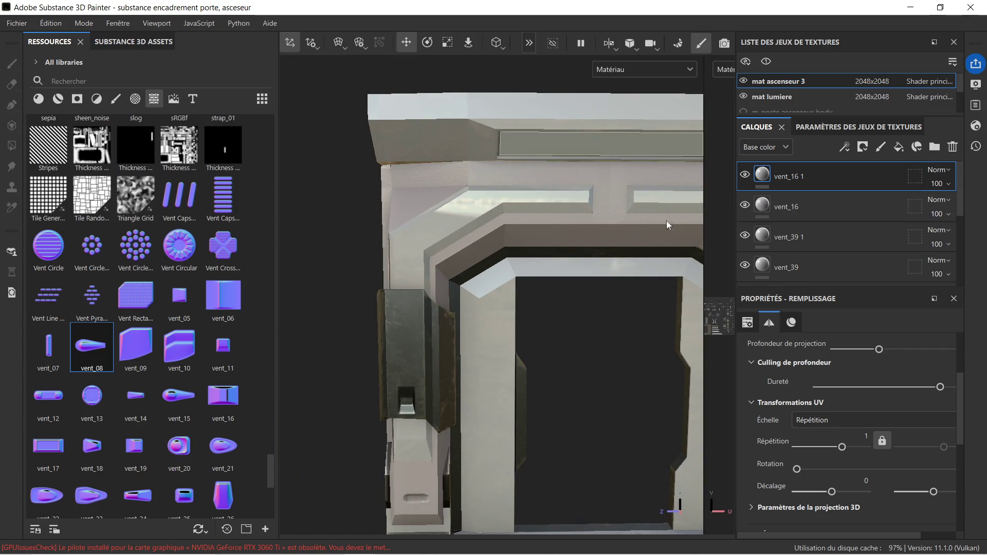
scroll(176, 304, down, 5)
scroll(448, 317, down, 3)
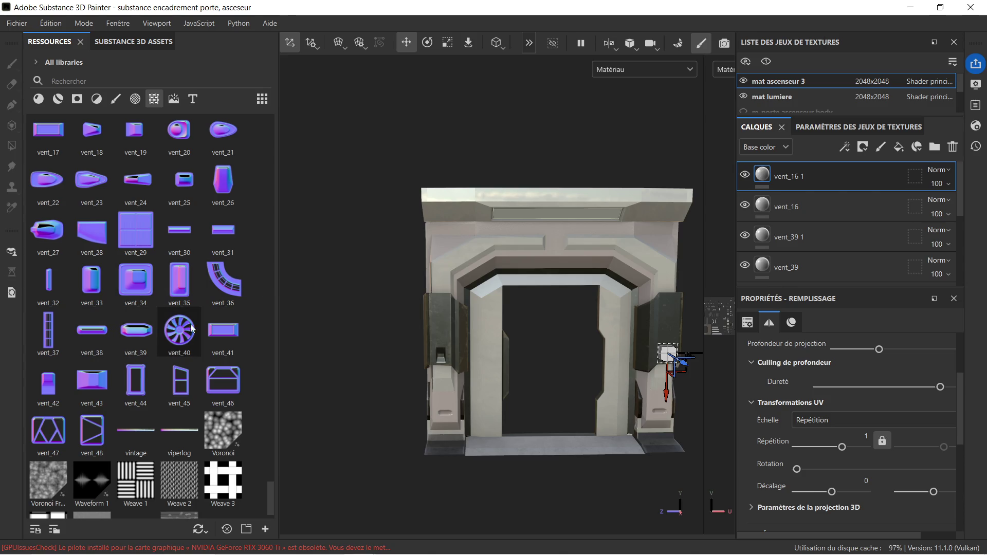
mouse_move(223, 335)
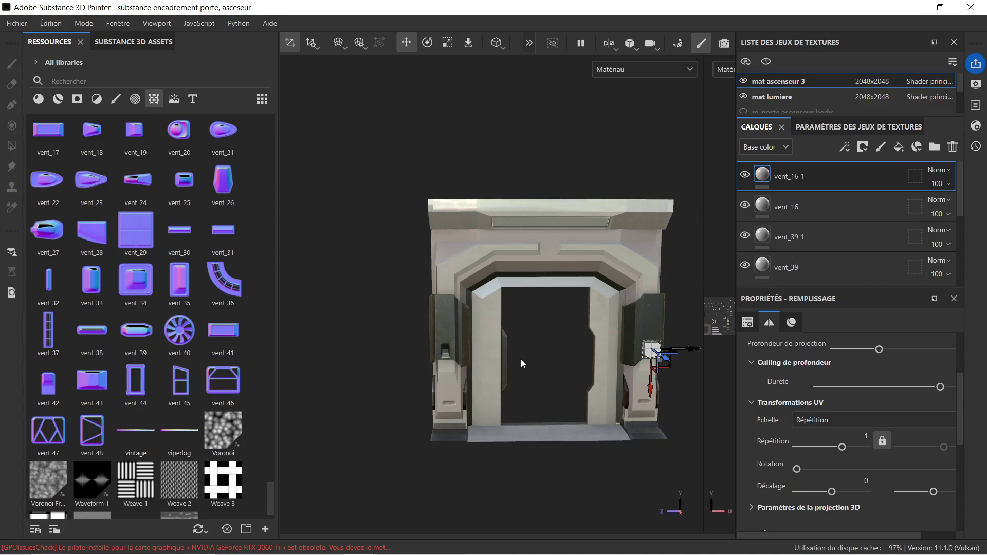
scroll(529, 366, up, 2)
scroll(428, 305, up, 5)
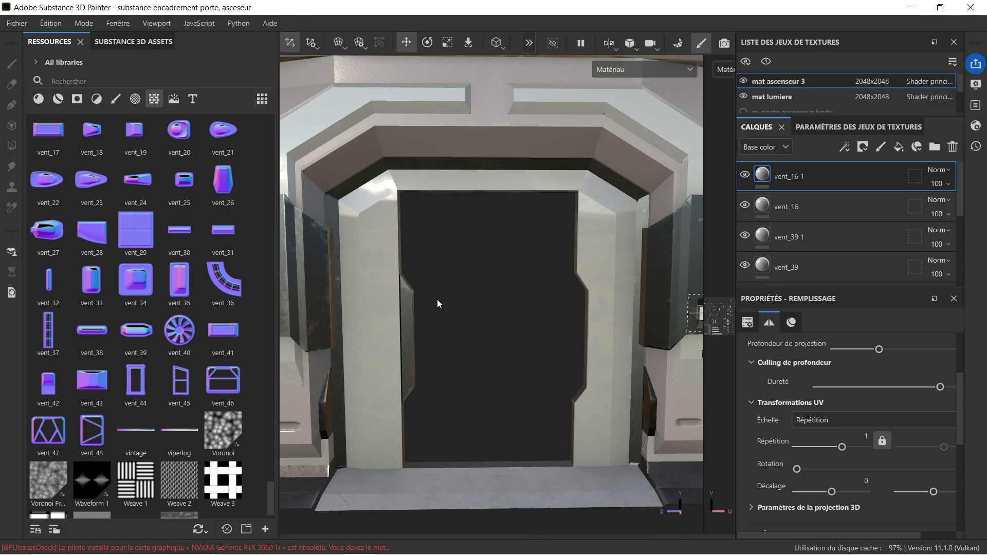
mouse_move(467, 300)
alt+mouse_down()
mouse_move(439, 329)
mouse_move(460, 331)
mouse_move(451, 288)
mouse_move(439, 311)
alt+mouse_up()
mouse_move(324, 550)
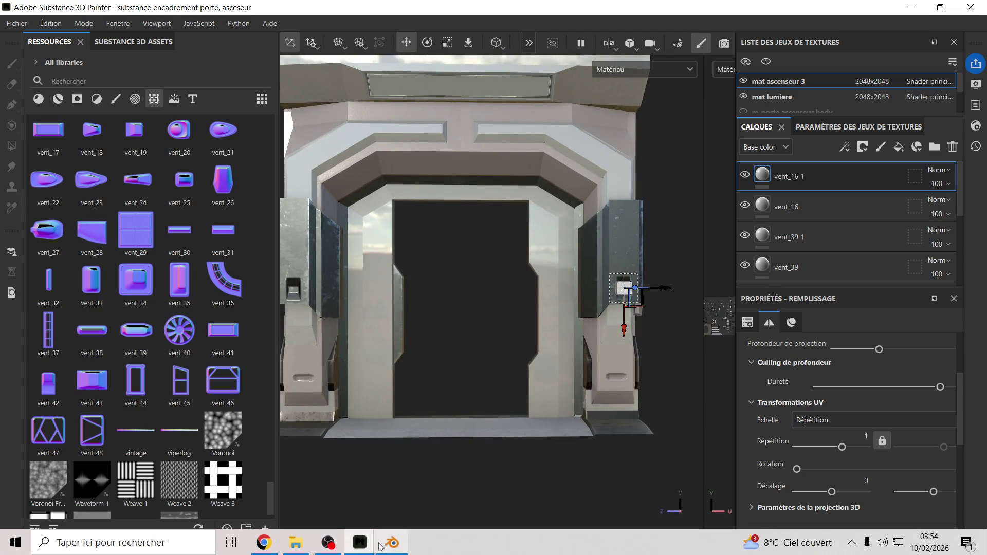
Try deleting the .painter_lock and .spp files, cancel the in-use warnings, and minimize Explorer
click(295, 542)
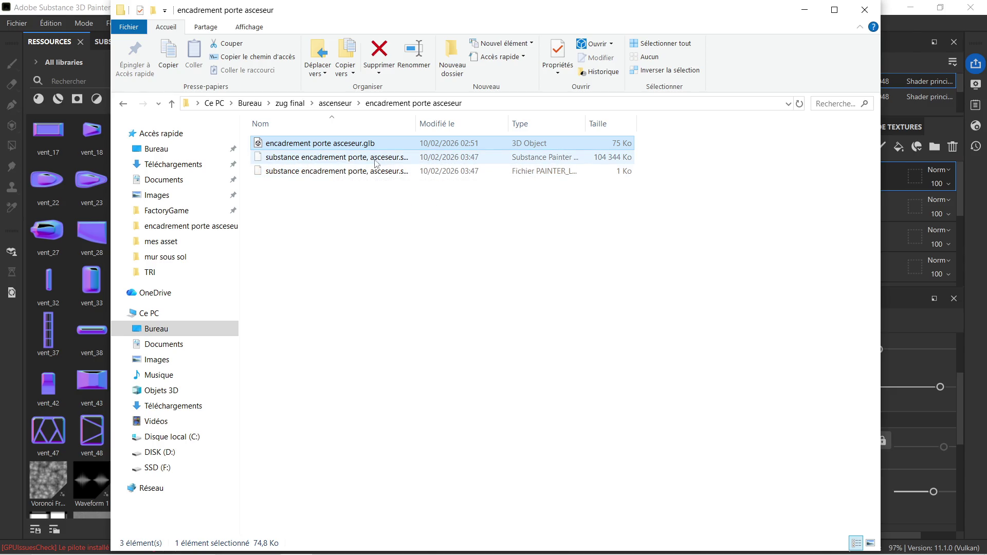
click(354, 174)
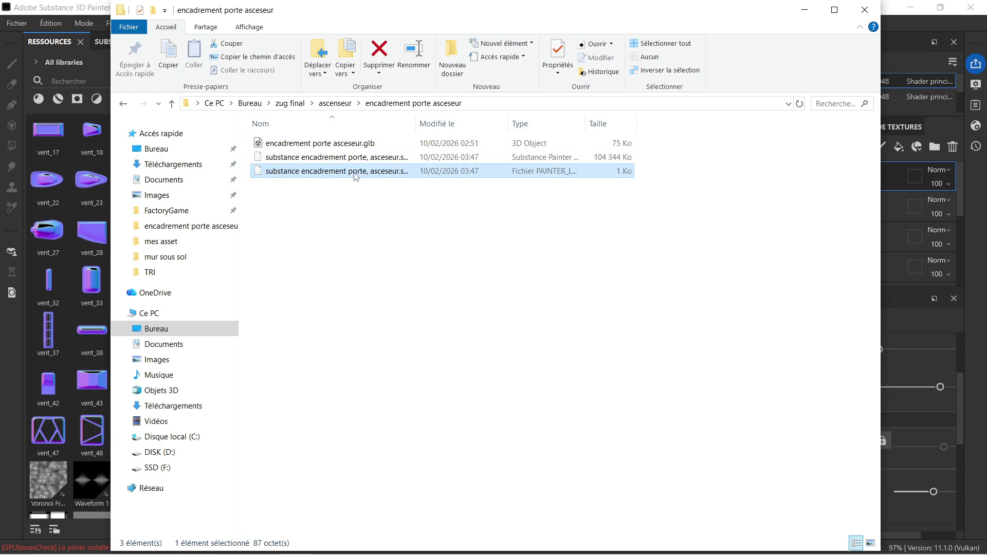
key(Delete)
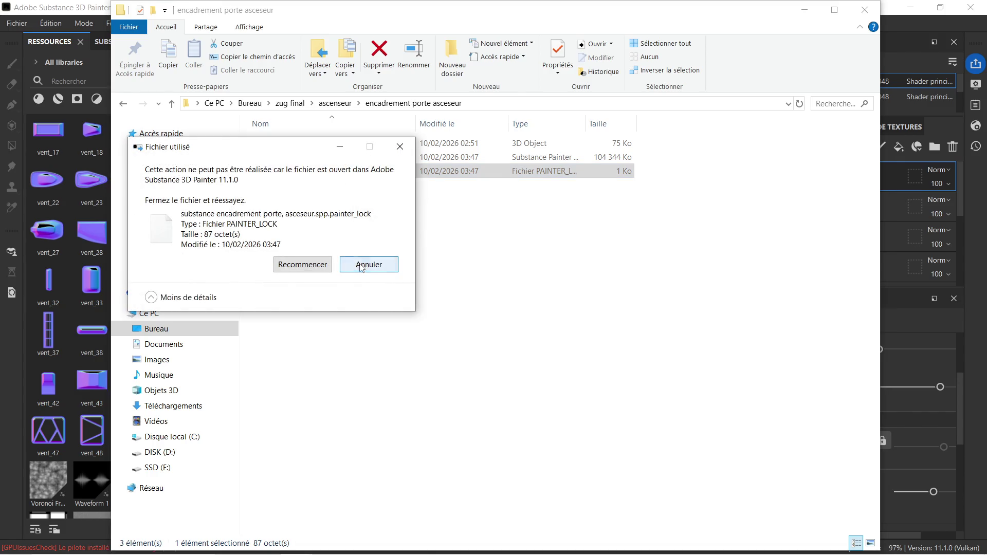
click(362, 266)
click(366, 161)
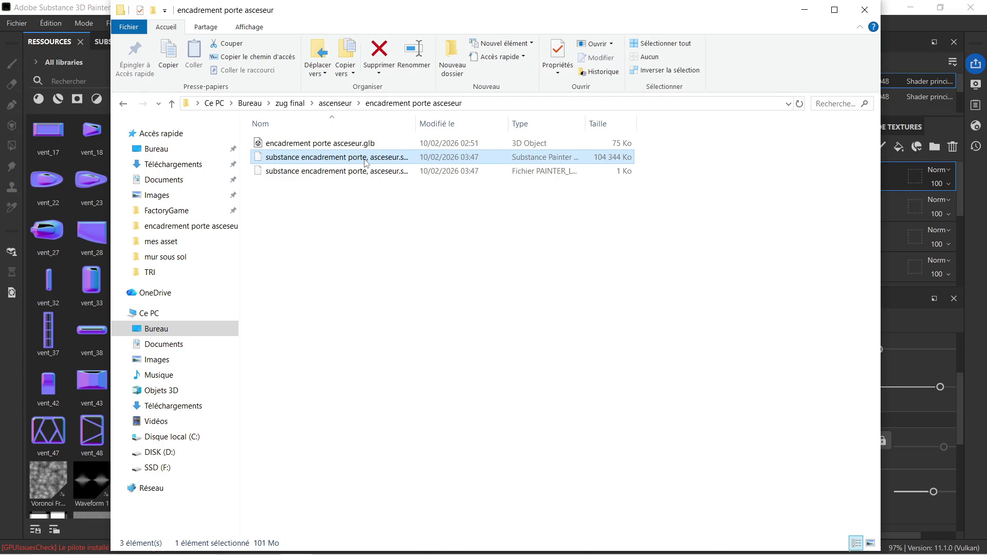
key(Delete)
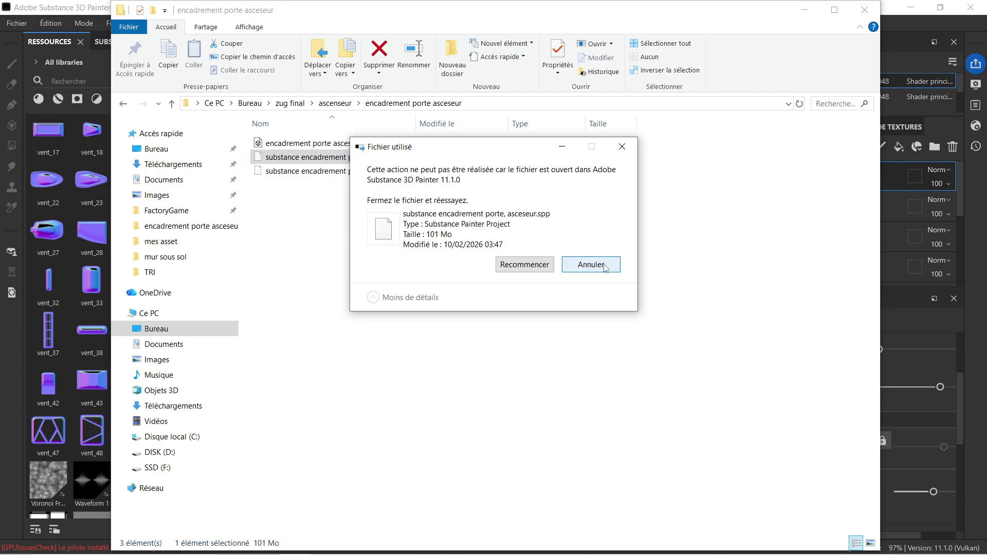
click(605, 265)
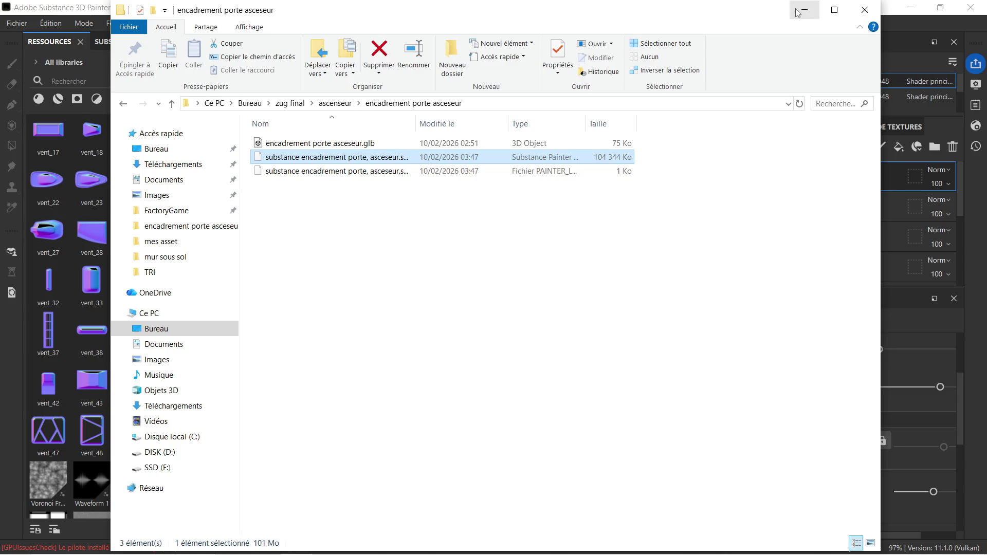
click(795, 9)
click(17, 23)
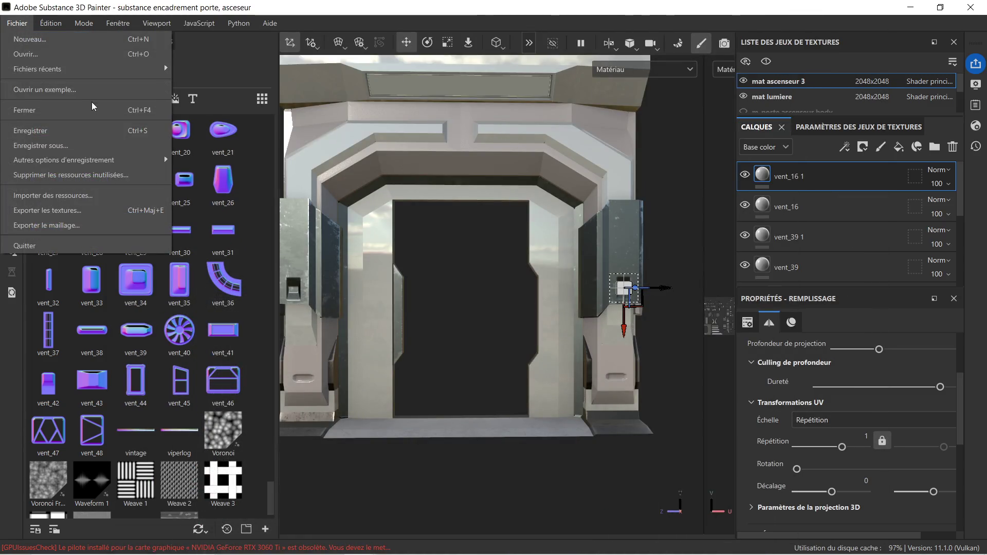
Save the project and choose the Unreal Engine SSS (Packed) texture export template
click(69, 131)
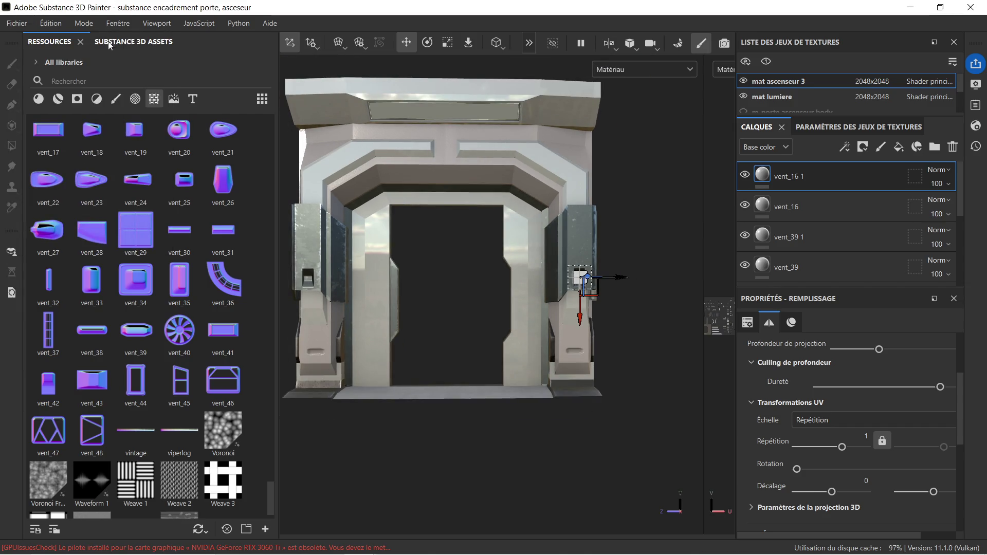
click(17, 23)
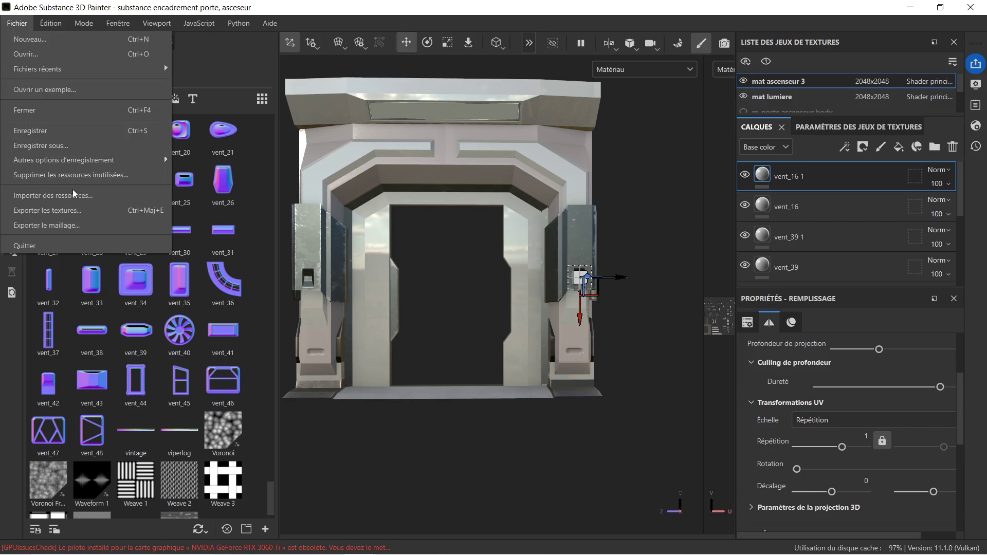
click(62, 212)
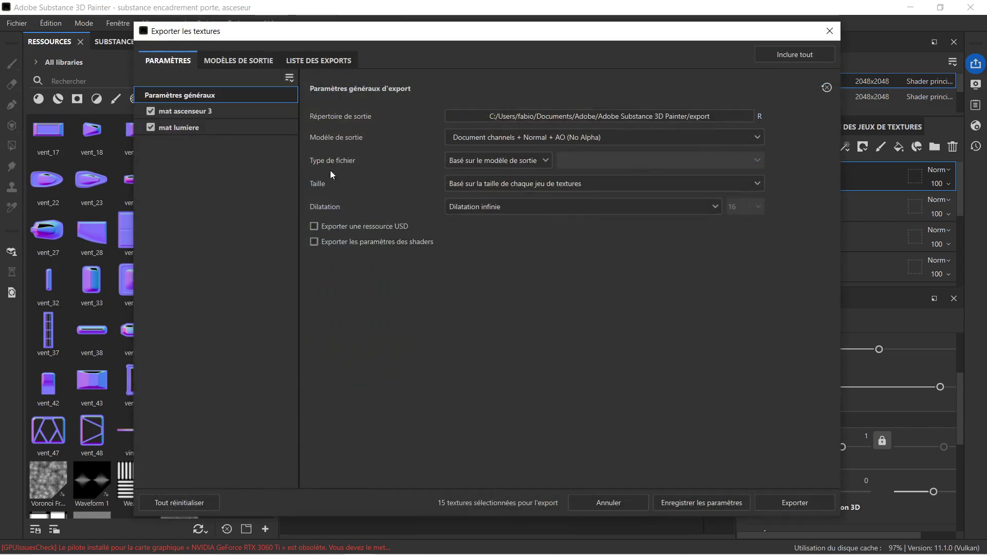
click(609, 134)
scroll(521, 212, down, 5)
scroll(549, 220, down, 4)
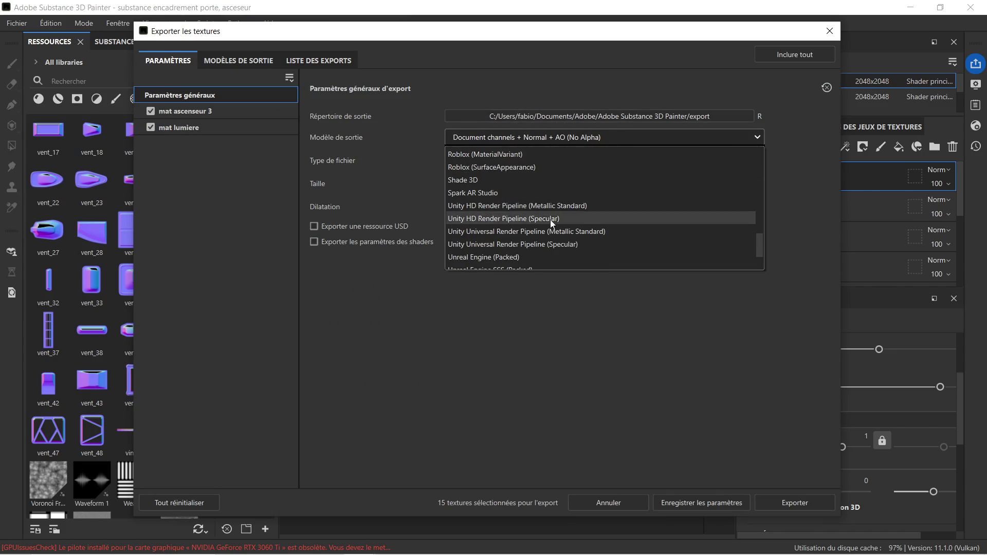
click(547, 219)
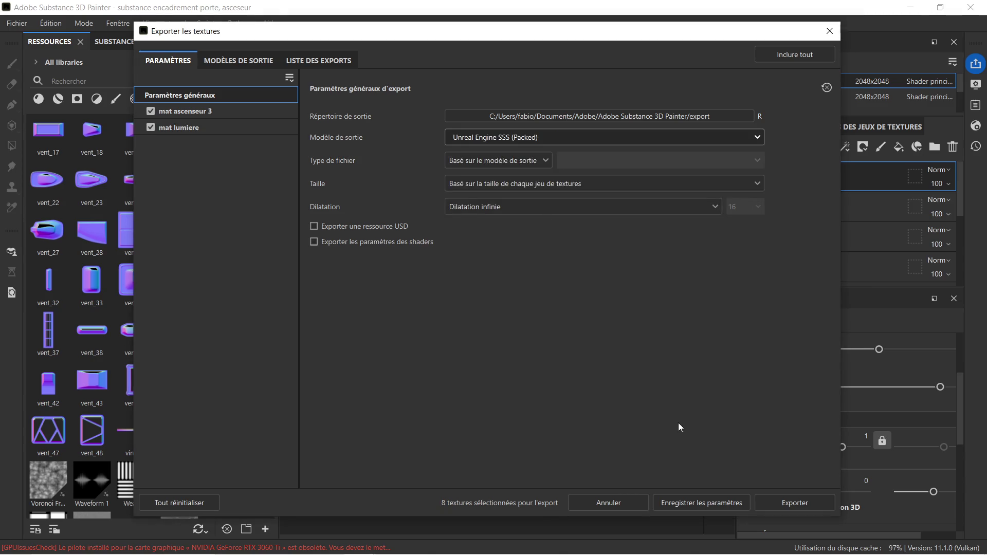
Set zug final > ascenseur > encadrement porte asceseur as output folder, export, and close the dialog
click(797, 505)
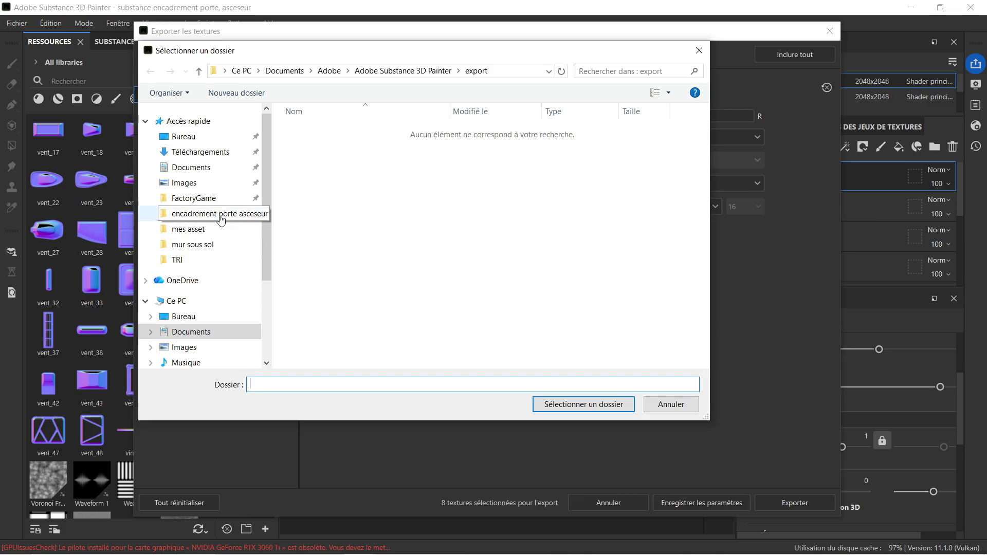
click(203, 138)
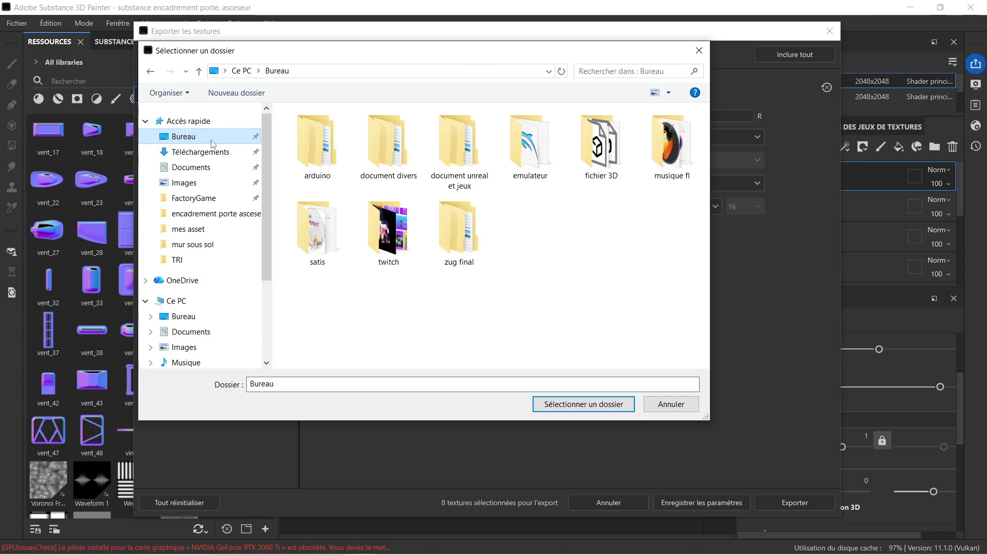
double_click(454, 226)
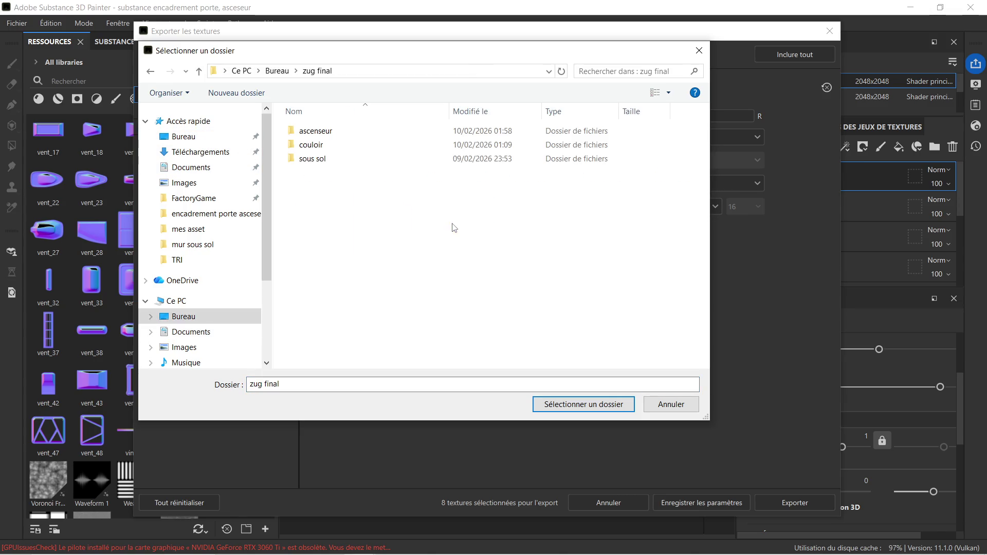
double_click(337, 131)
double_click(358, 132)
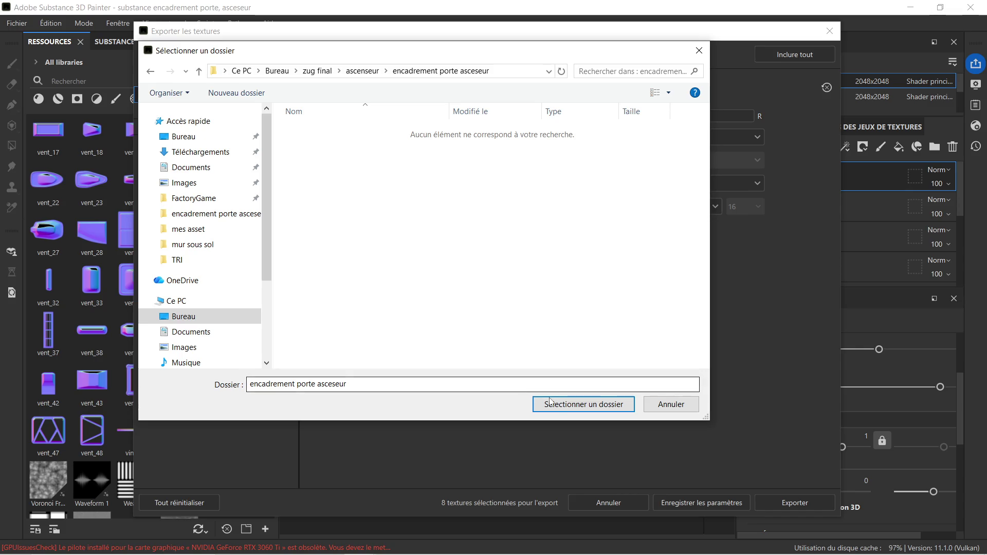
click(554, 404)
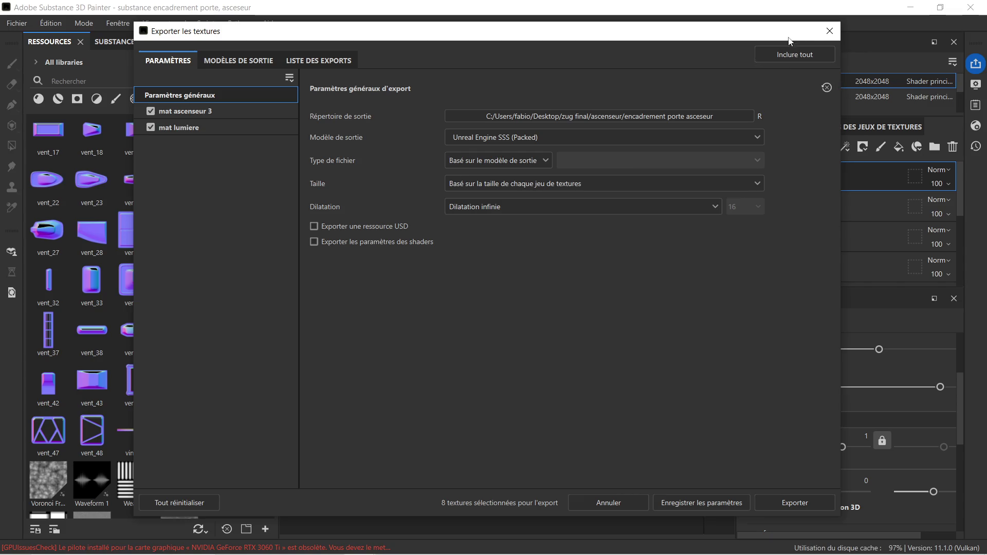
mouse_move(806, 36)
mouse_down()
mouse_move(554, 110)
mouse_move(360, 100)
mouse_move(336, 71)
mouse_move(649, 52)
mouse_up()
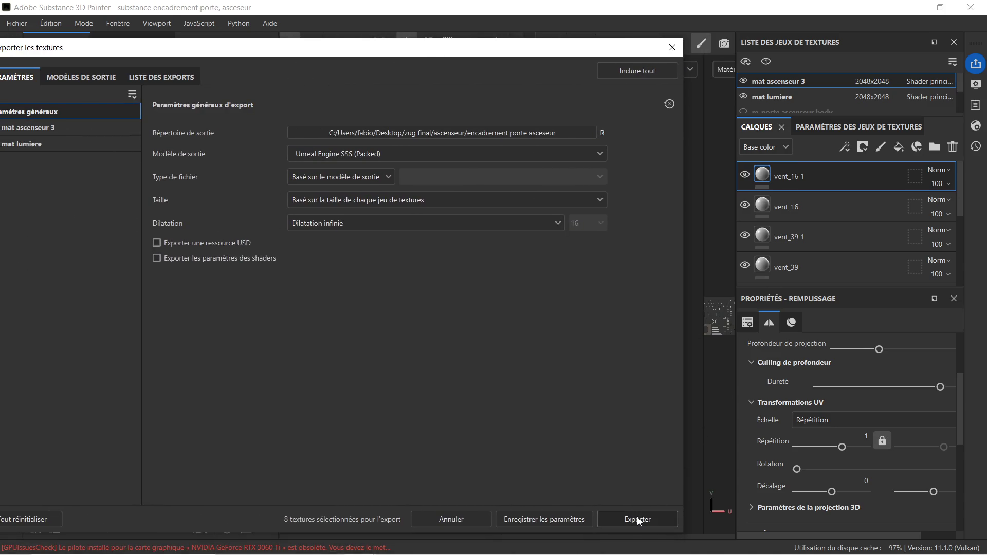
click(638, 520)
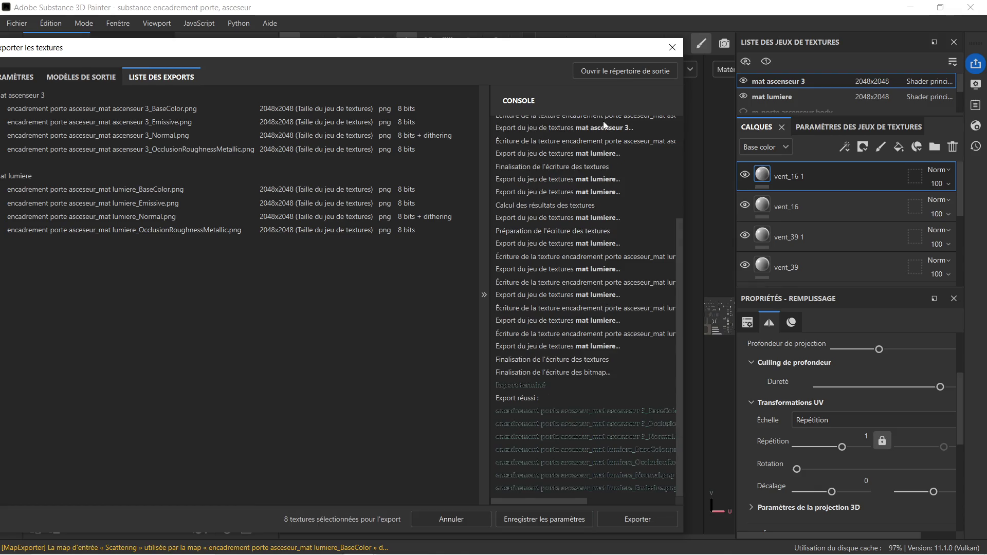
click(672, 48)
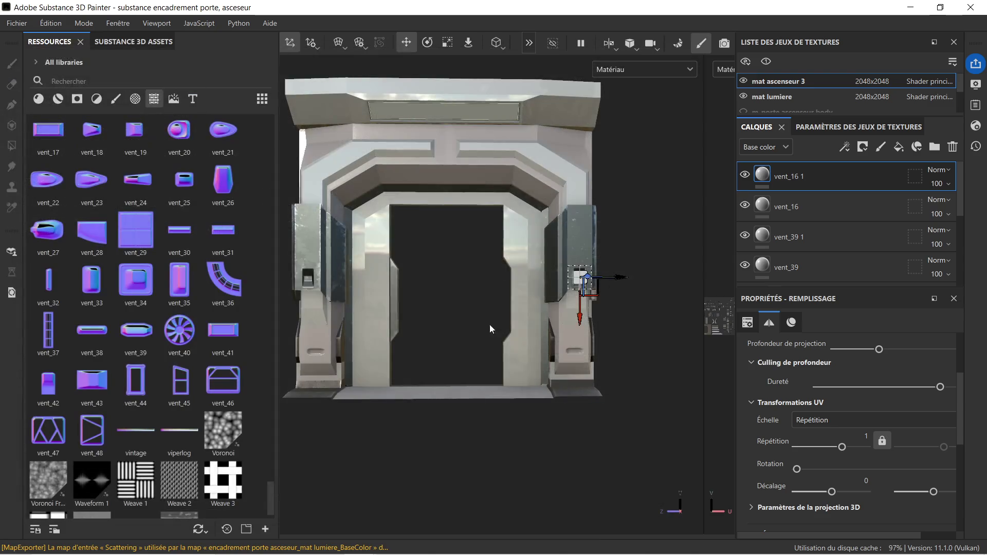
Save and close the door frame project, then close the empty Painter window
scroll(418, 272, up, 3)
mouse_move(419, 271)
alt+mouse_down()
mouse_move(573, 288)
mouse_move(527, 310)
mouse_move(424, 282)
mouse_move(464, 268)
mouse_move(460, 277)
alt+mouse_up()
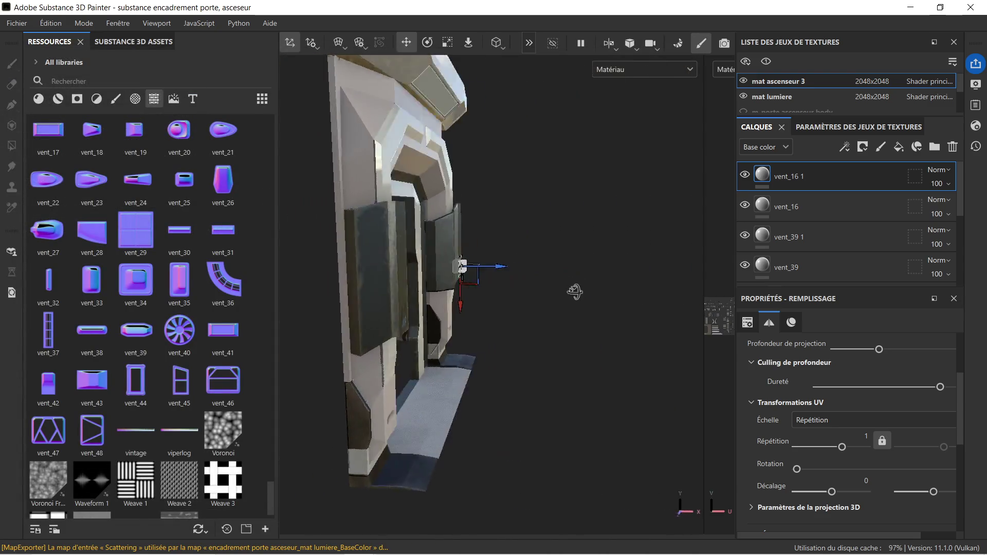
scroll(424, 282, down, 5)
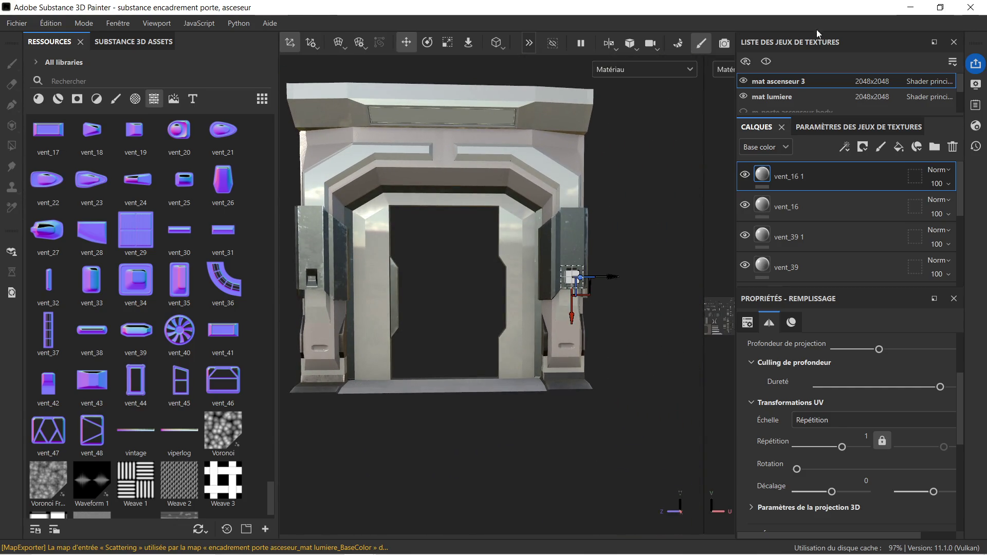
click(975, 12)
click(378, 301)
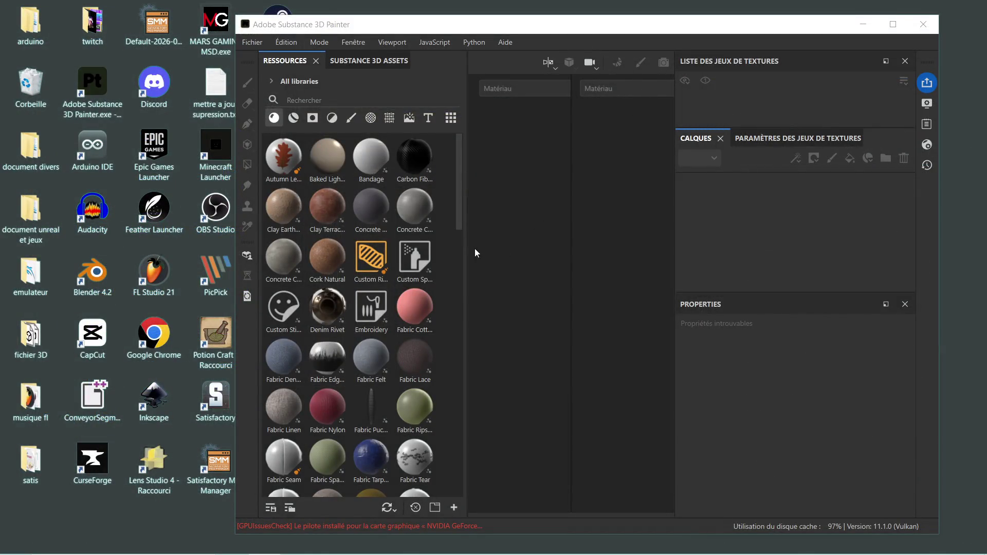
mouse_move(467, 253)
mouse_down()
mouse_move(353, 270)
mouse_move(488, 276)
mouse_up()
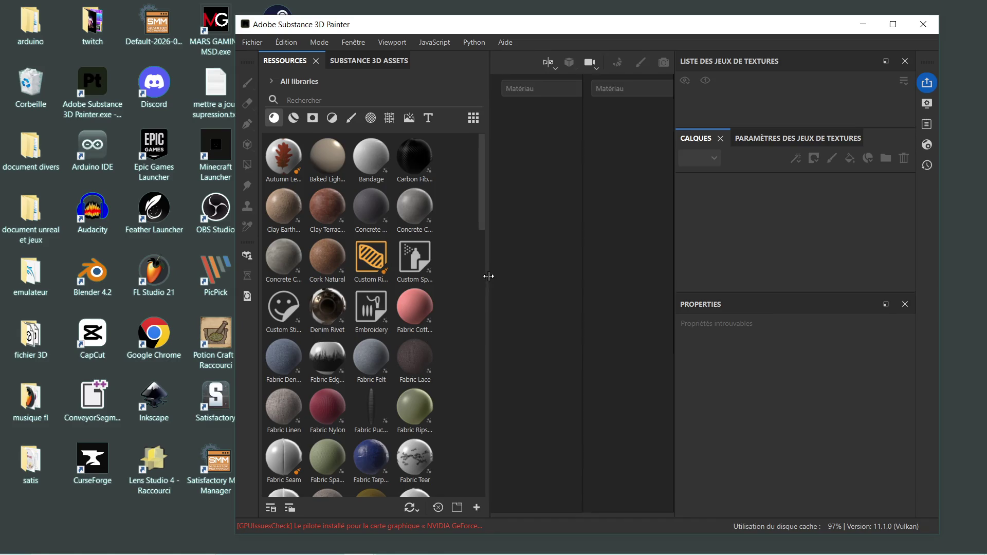
click(921, 23)
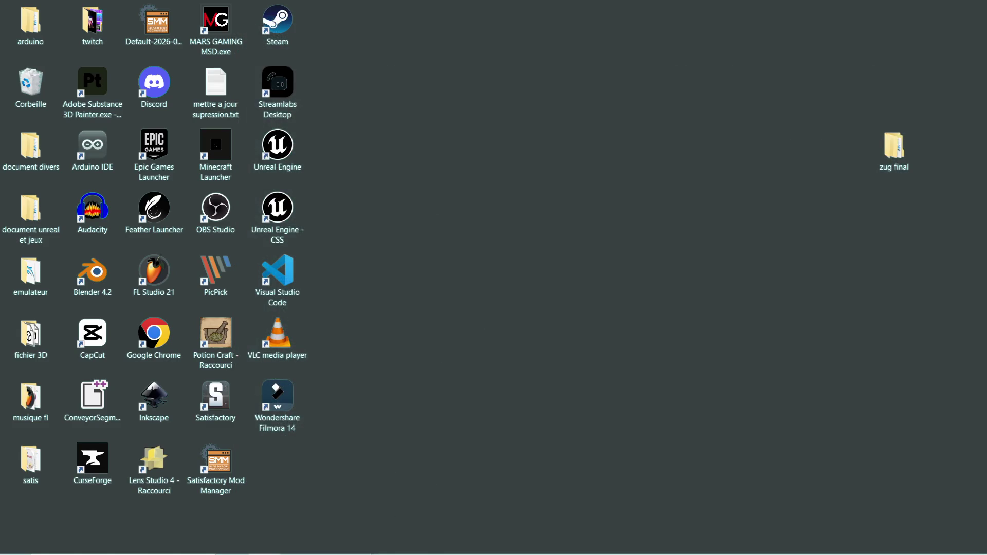
Restore the wall project window, save and close it, and return to the door frame folder
click(389, 542)
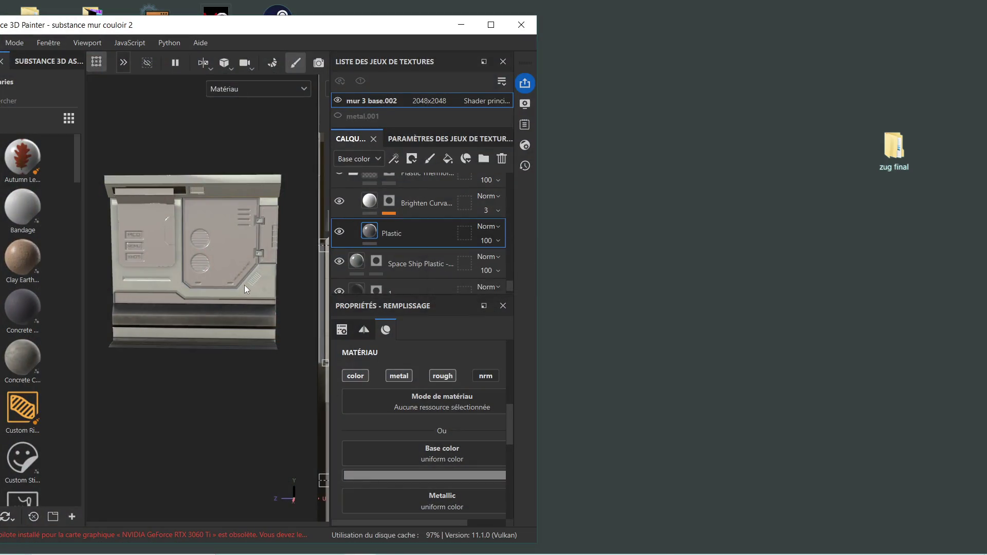
alt+drag(245, 285, 237, 260)
drag(276, 24, 391, 26)
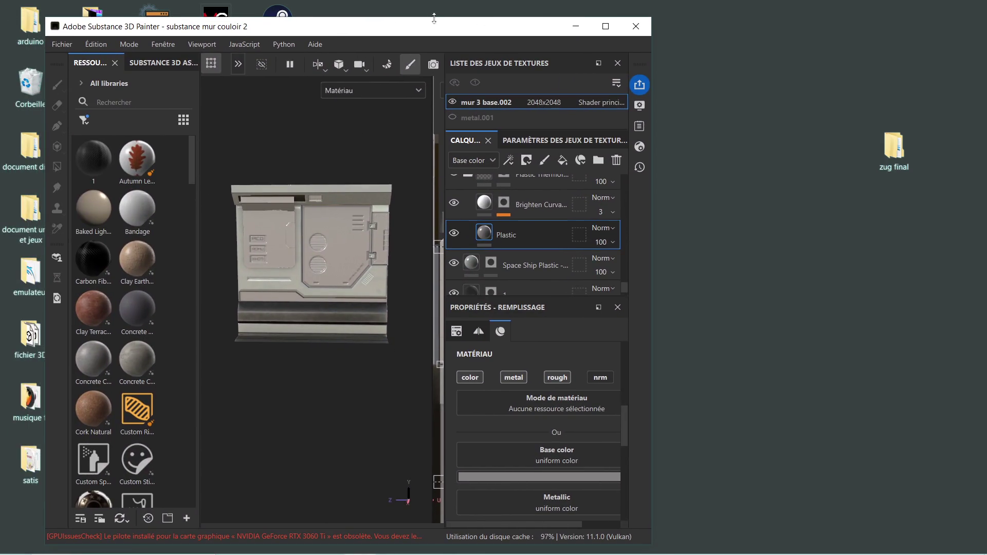
click(635, 27)
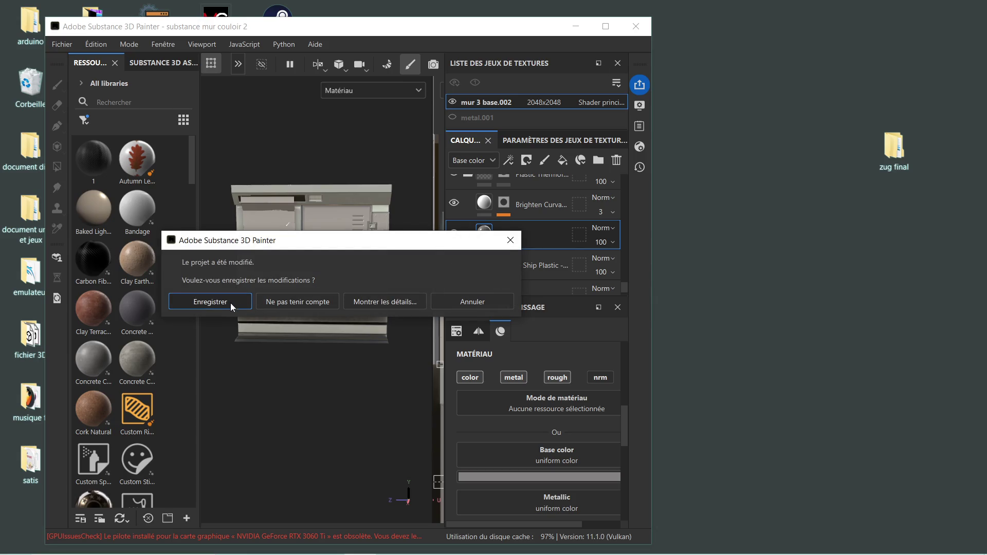
click(231, 302)
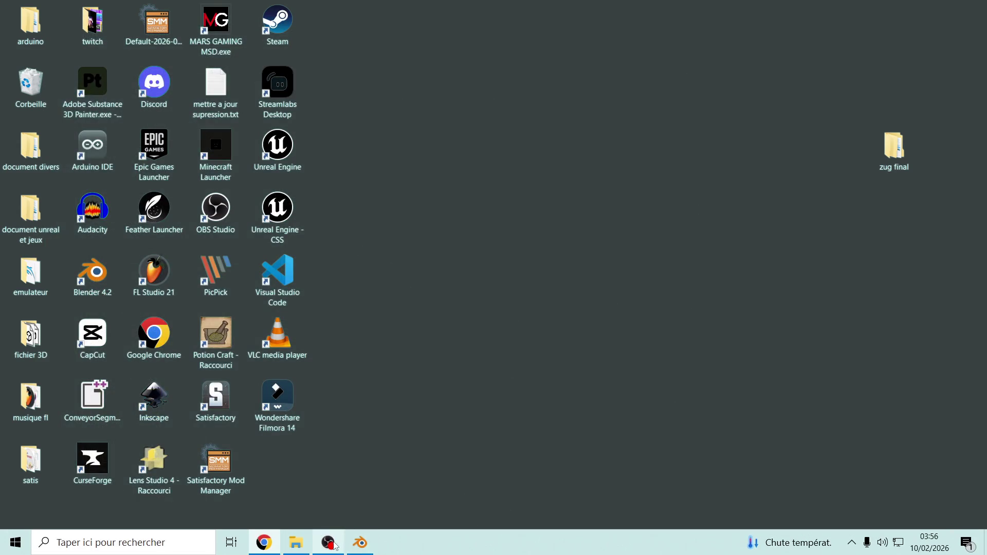
click(296, 542)
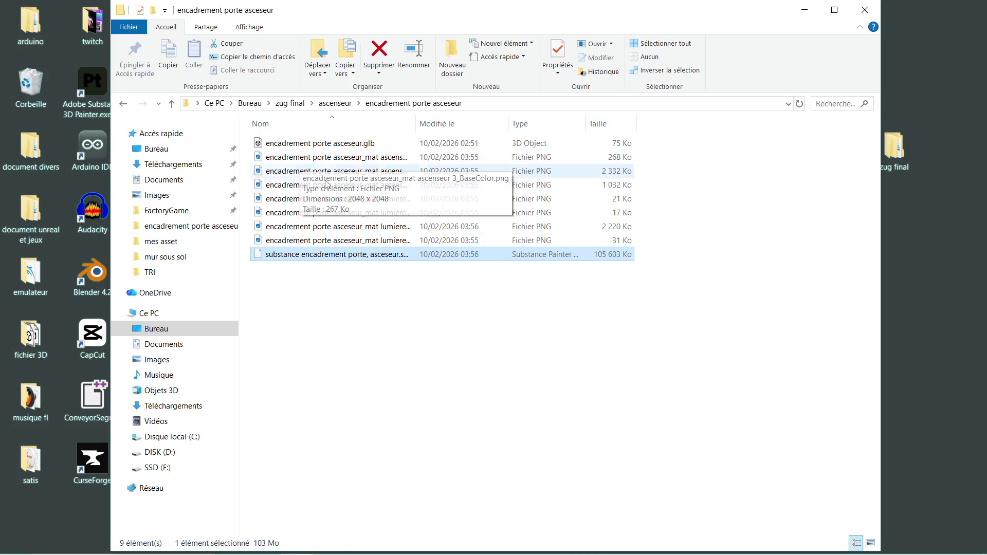
Navigate to zug final > couloir > mur > mur 1 and open substance couloir mur 1.spp
click(329, 105)
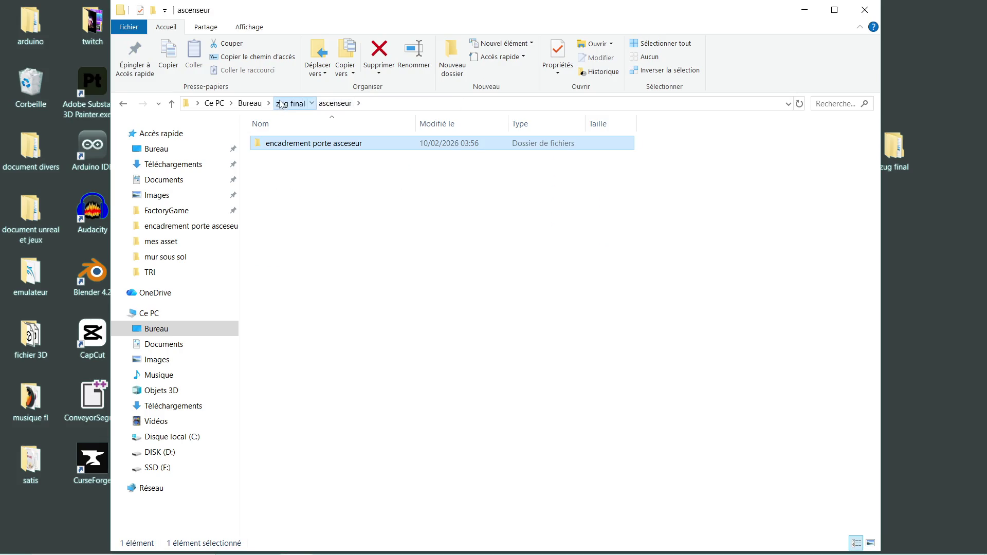
click(281, 105)
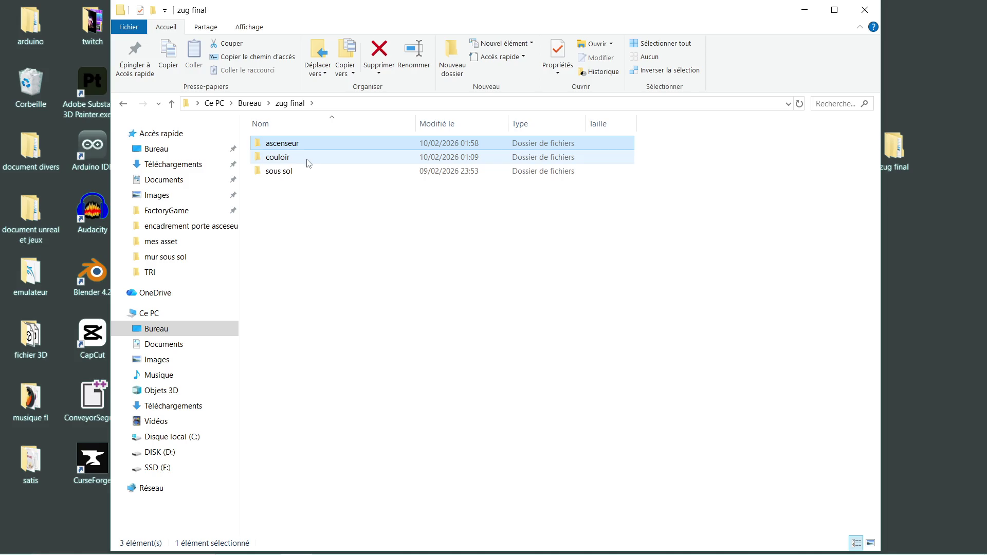
double_click(313, 157)
mouse_move(335, 143)
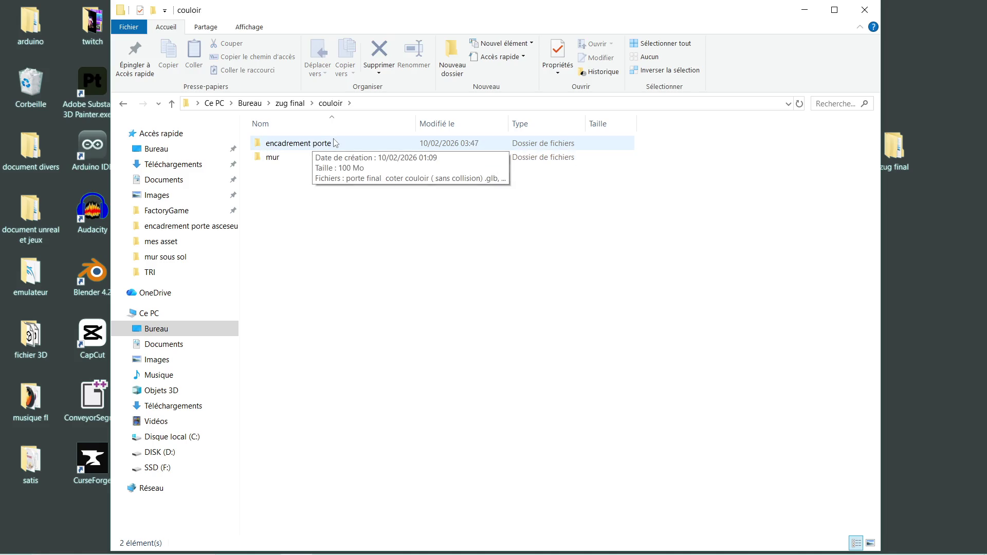
double_click(303, 162)
double_click(307, 148)
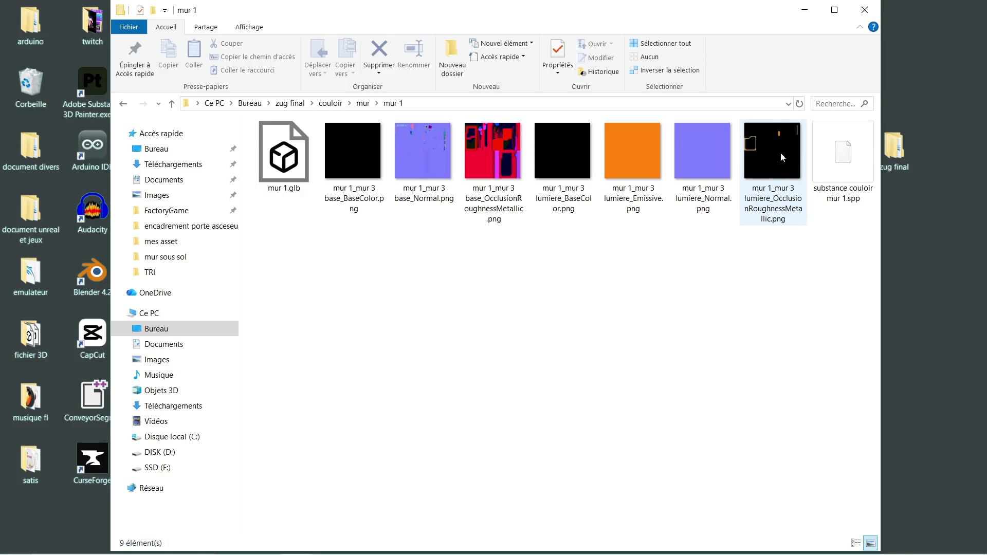
double_click(842, 159)
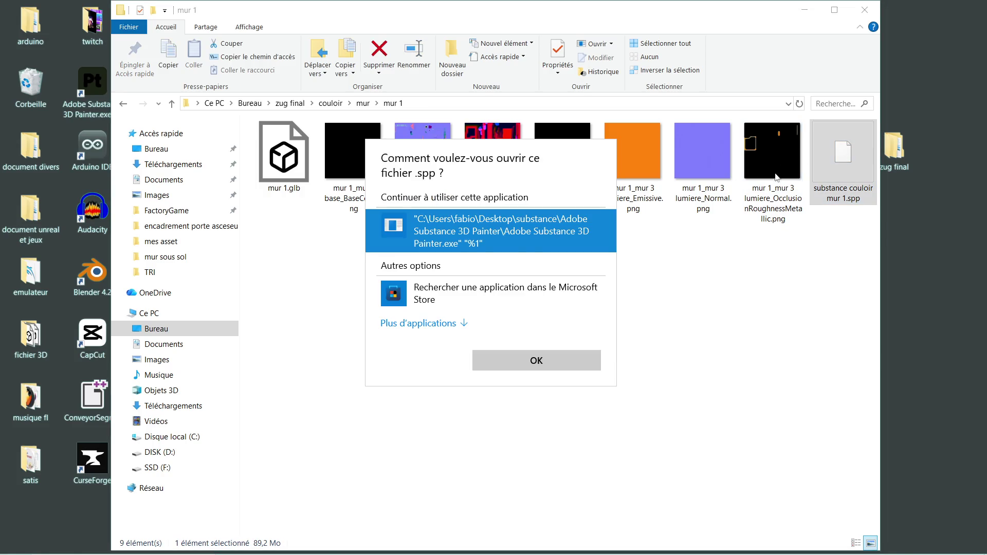
Pick Adobe Substance 3D Painter 11.1.0 from the desktop shortcut as the opening application
click(426, 324)
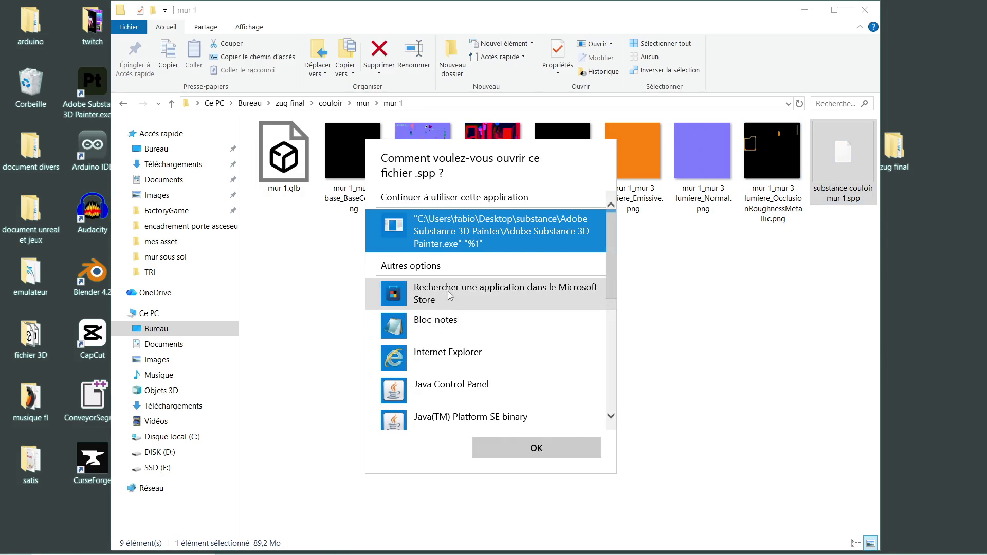
scroll(469, 343, down, 3)
scroll(469, 343, down, 3)
scroll(481, 342, down, 3)
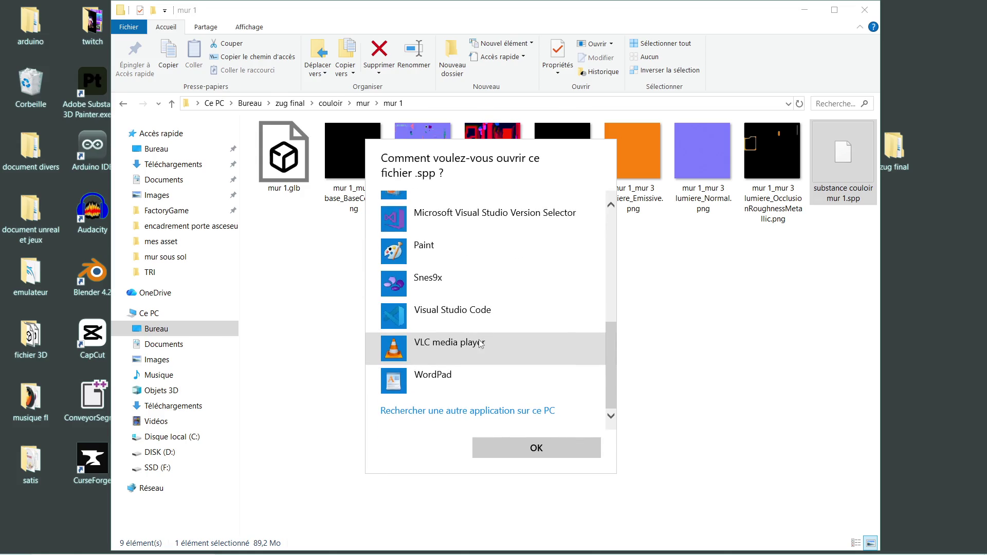
click(456, 411)
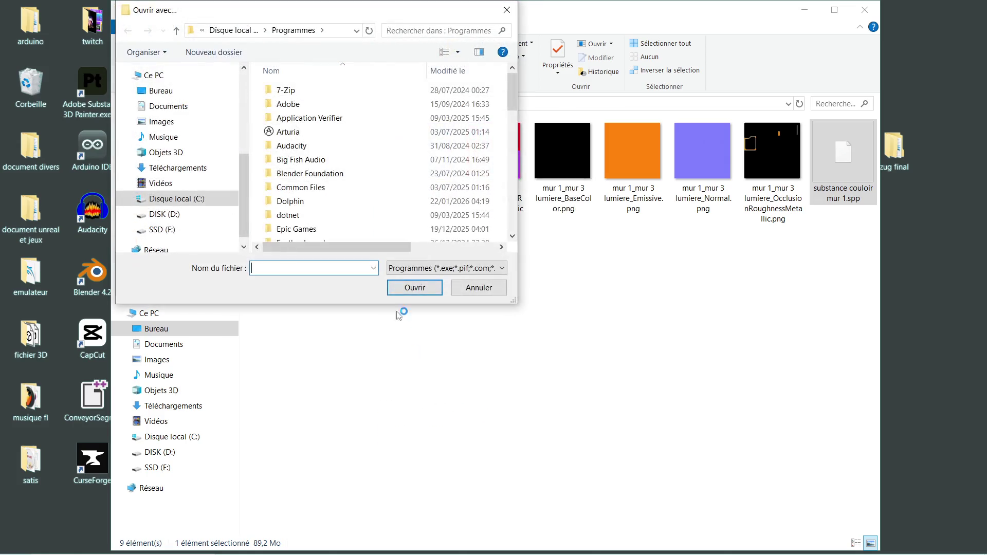
click(184, 91)
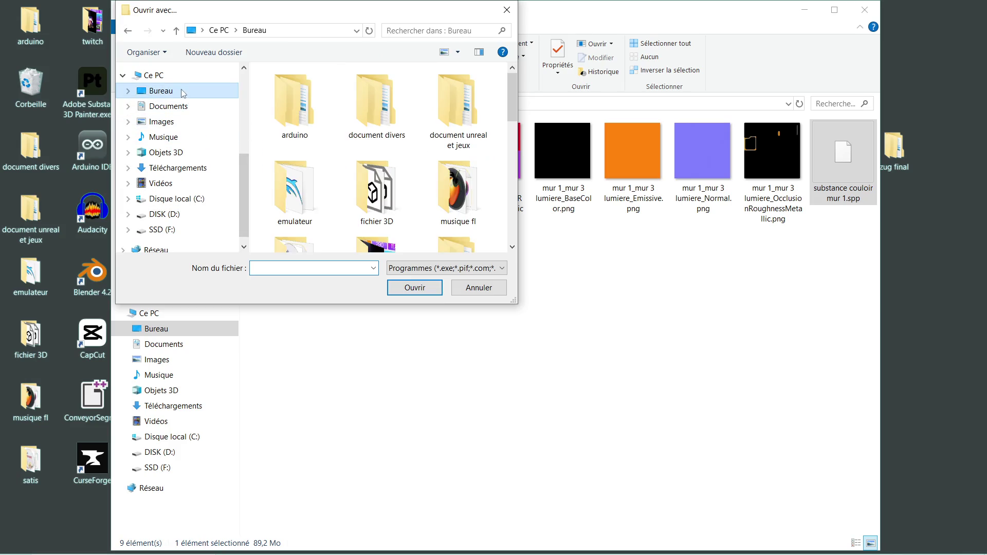
scroll(371, 131, down, 1)
scroll(371, 131, down, 2)
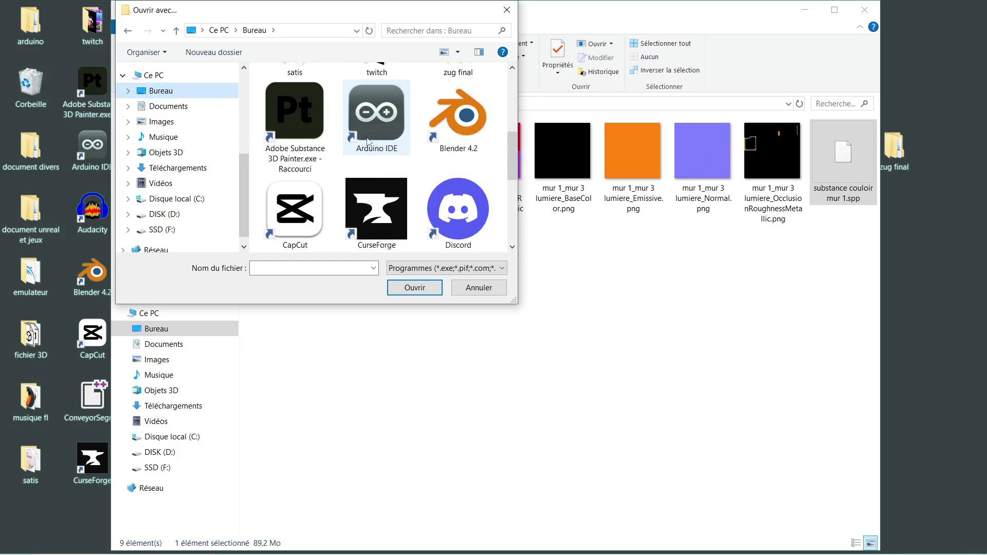
click(301, 117)
click(419, 288)
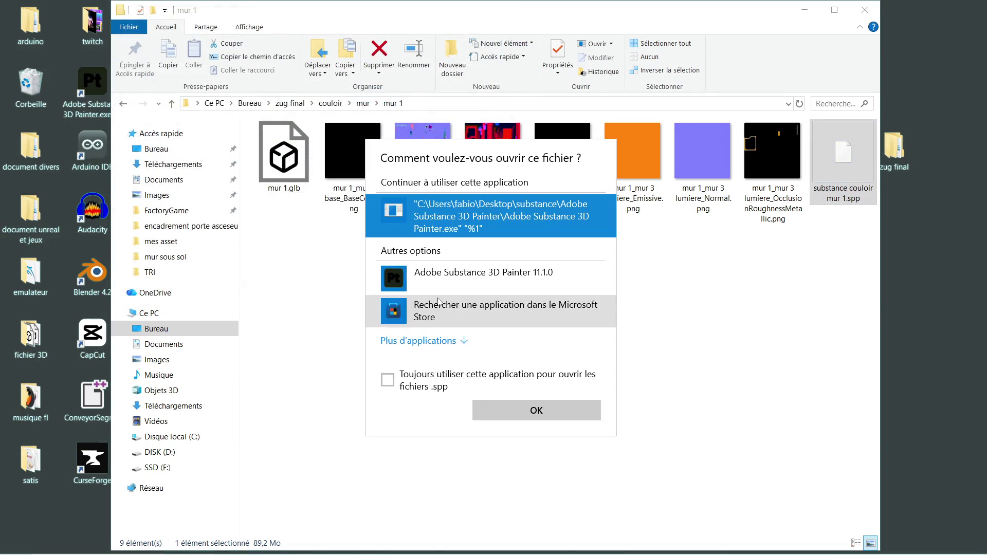
click(497, 292)
click(519, 418)
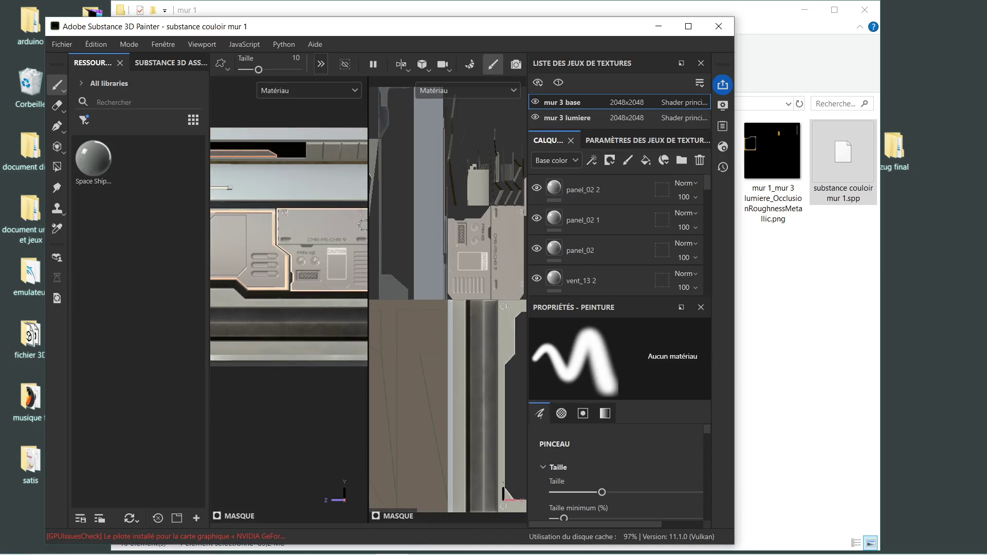
Collapse the 2D view, orbit the wall model, then close the project without saving
drag(369, 222, 516, 222)
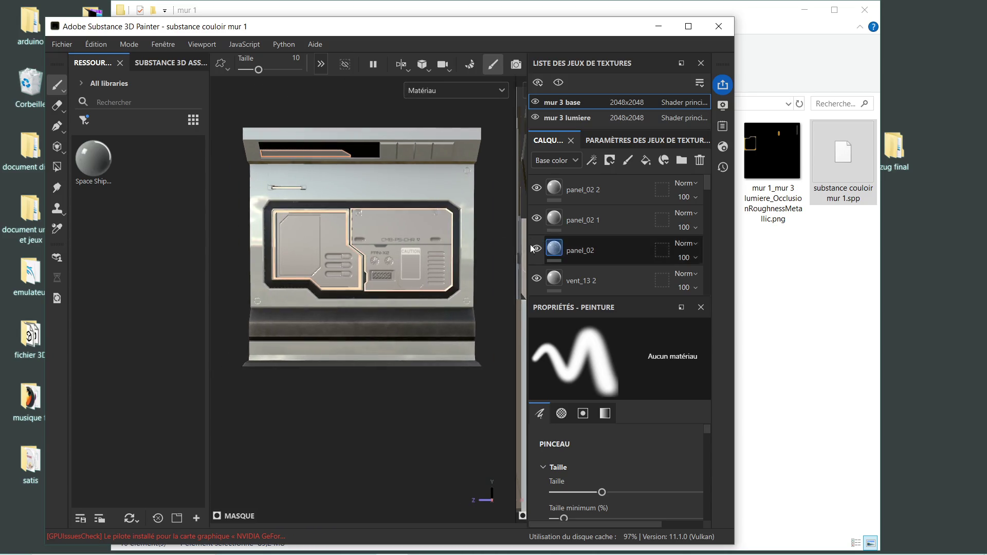
scroll(365, 261, up, 3)
scroll(364, 261, down, 5)
mouse_move(365, 261)
alt+mouse_down()
mouse_move(396, 280)
mouse_move(216, 285)
mouse_move(360, 283)
alt+mouse_up()
click(716, 33)
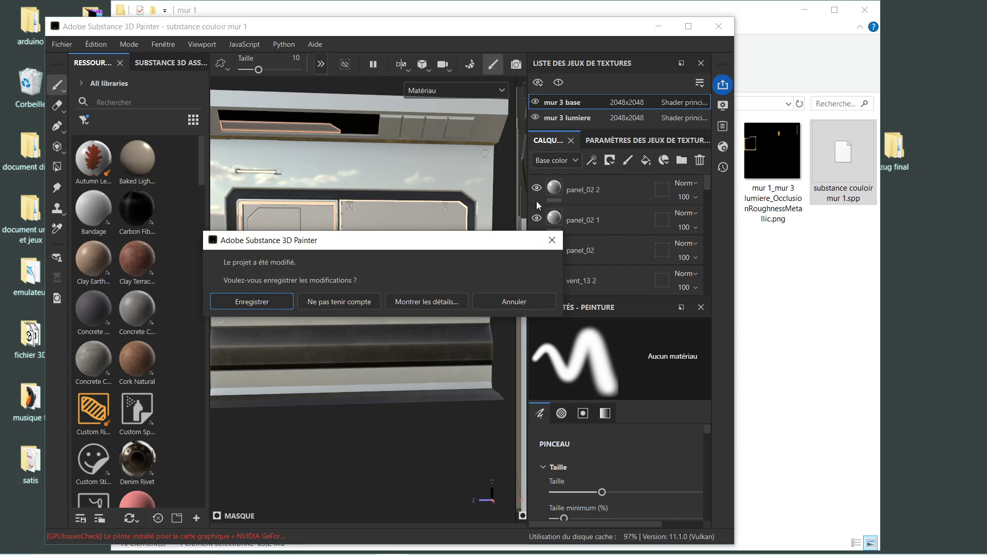
click(366, 306)
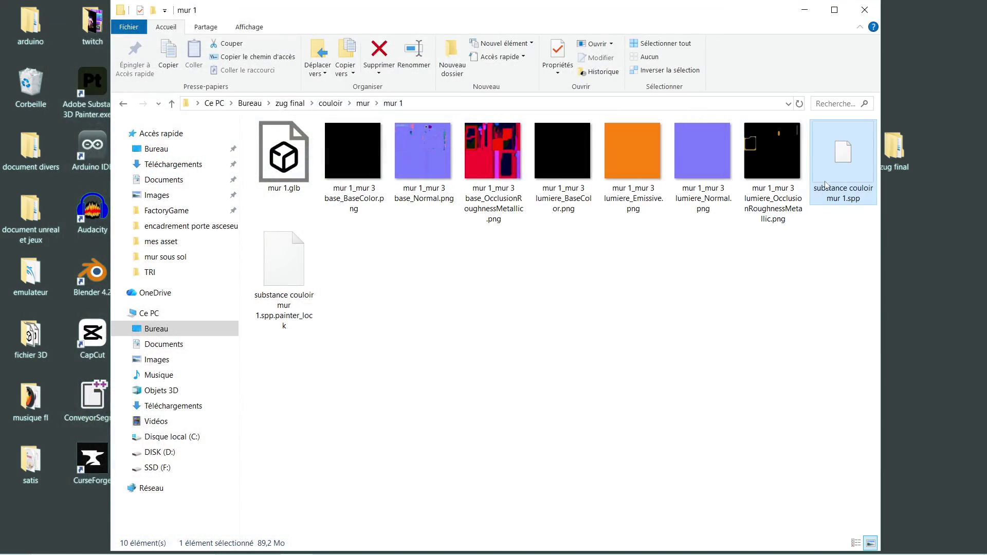
Try reopening the .spp from its context menu with Painter 11.1.0, then dismiss the open-with prompt
right_click(836, 168)
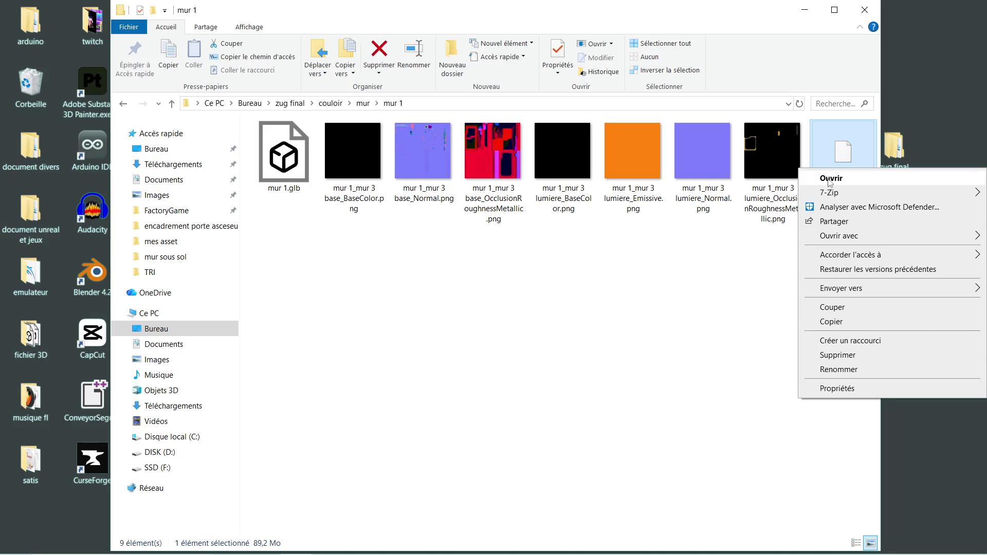
click(826, 179)
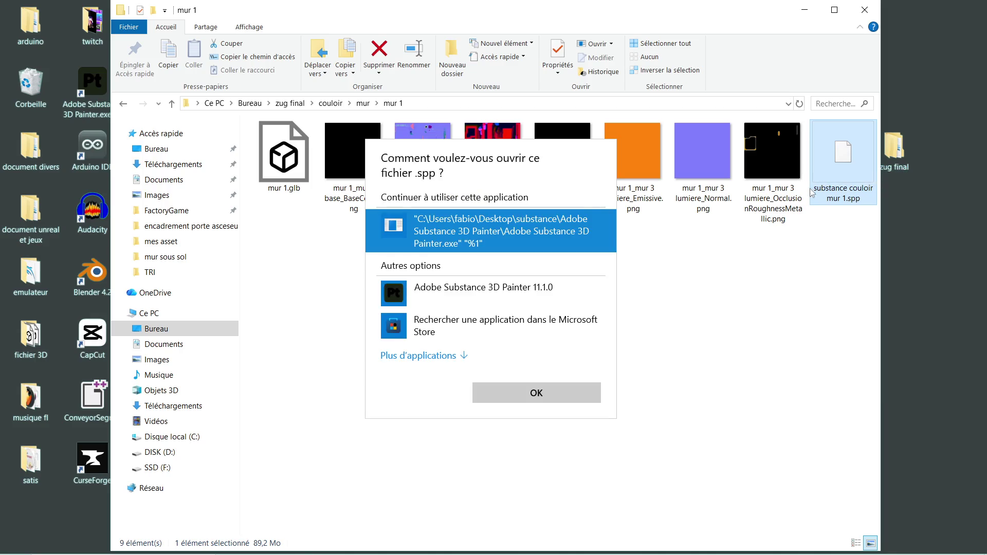
click(454, 306)
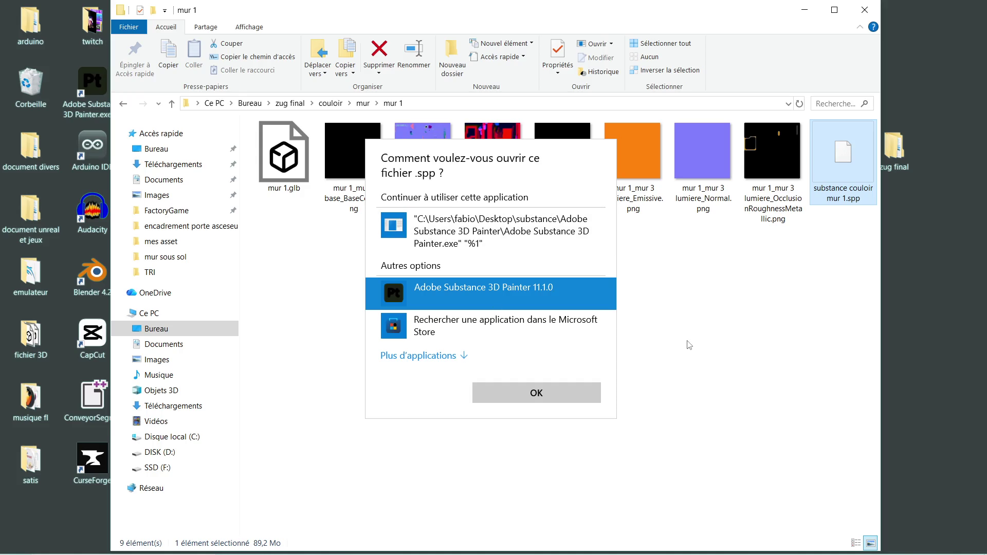
key(Return)
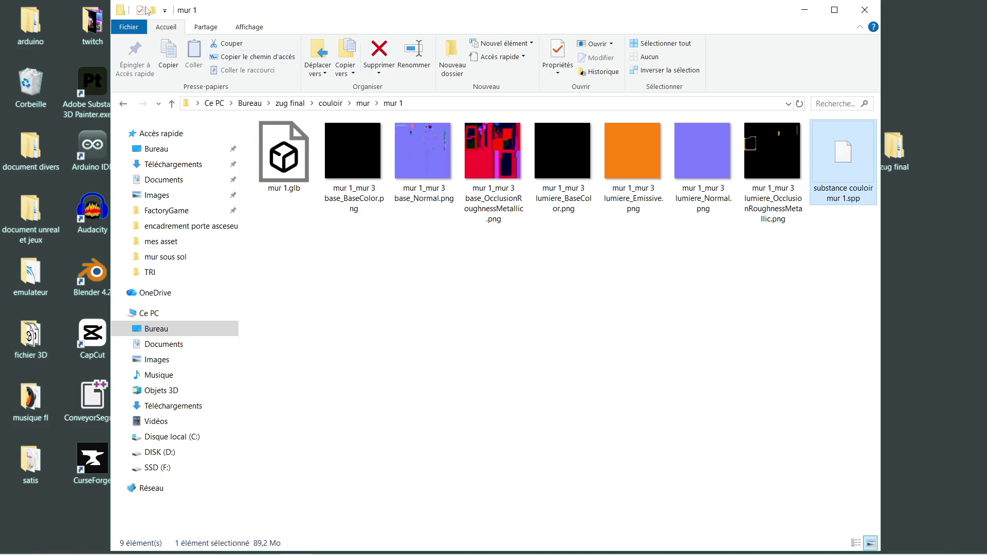
Go back to zug final, enter sous sol > mur, and open substance mur sous sol.spp in Painter 11.1.0
click(124, 104)
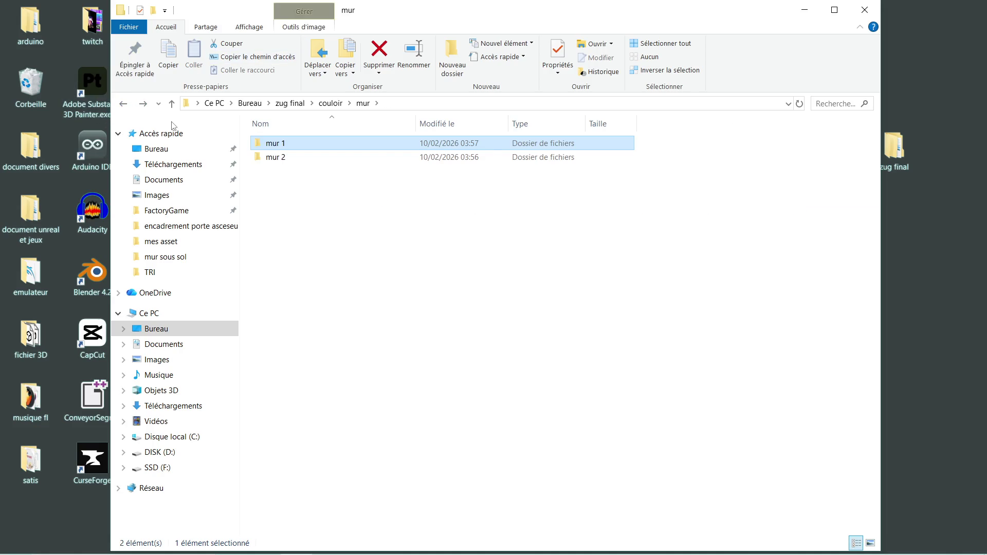
click(124, 104)
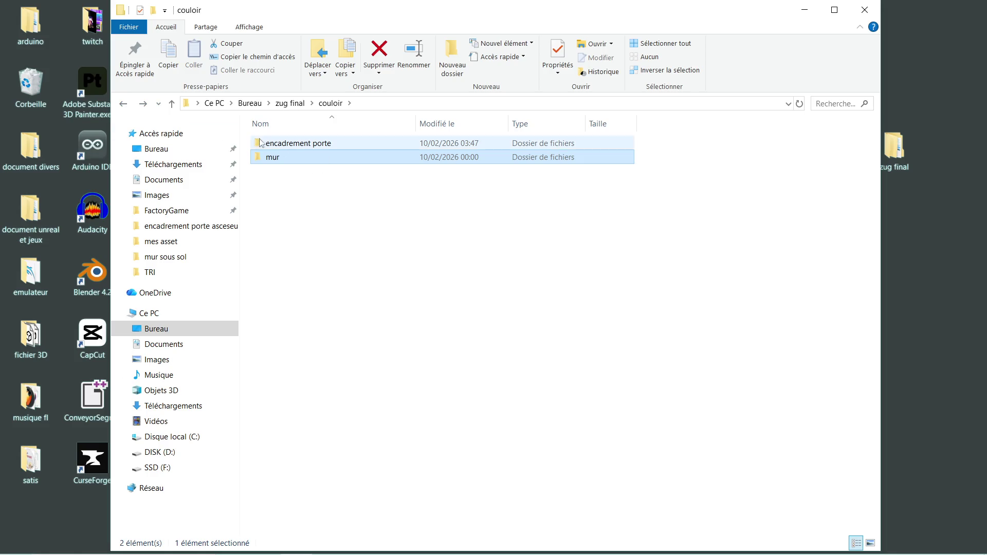
click(125, 106)
double_click(308, 170)
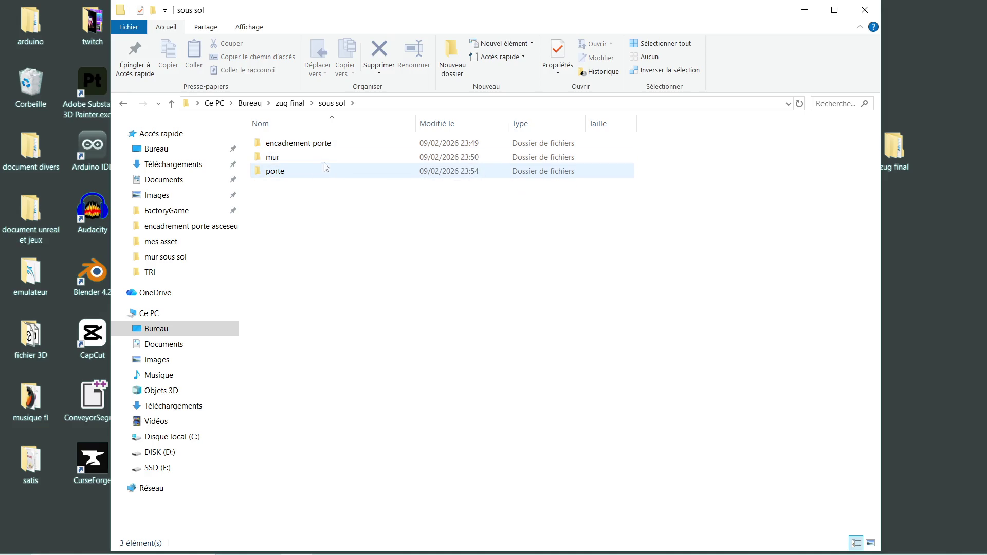
double_click(319, 157)
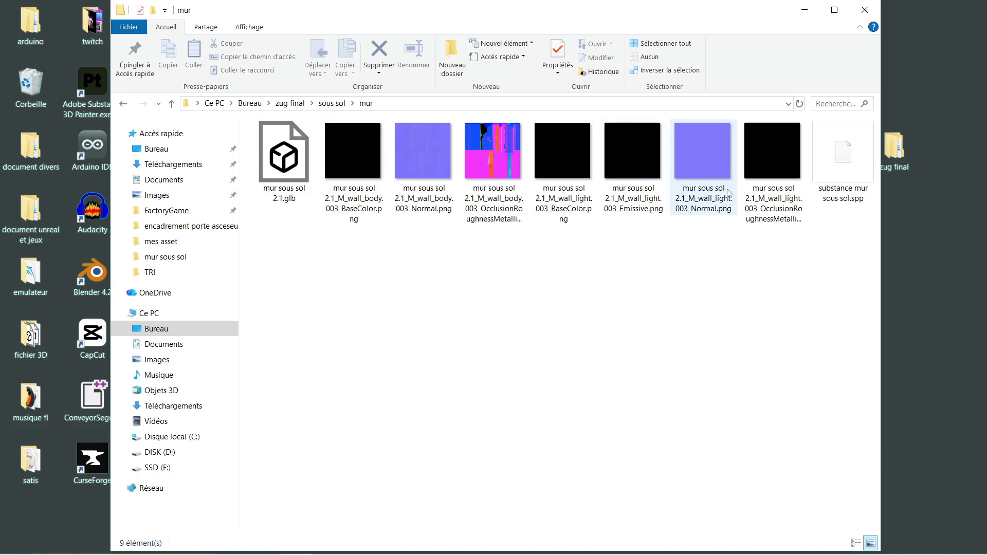
double_click(833, 162)
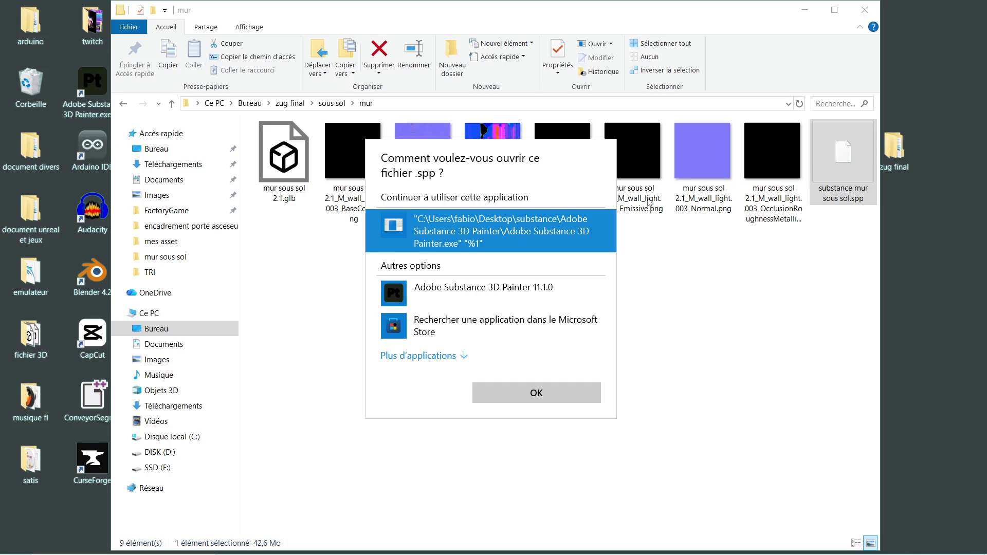
click(509, 294)
click(505, 400)
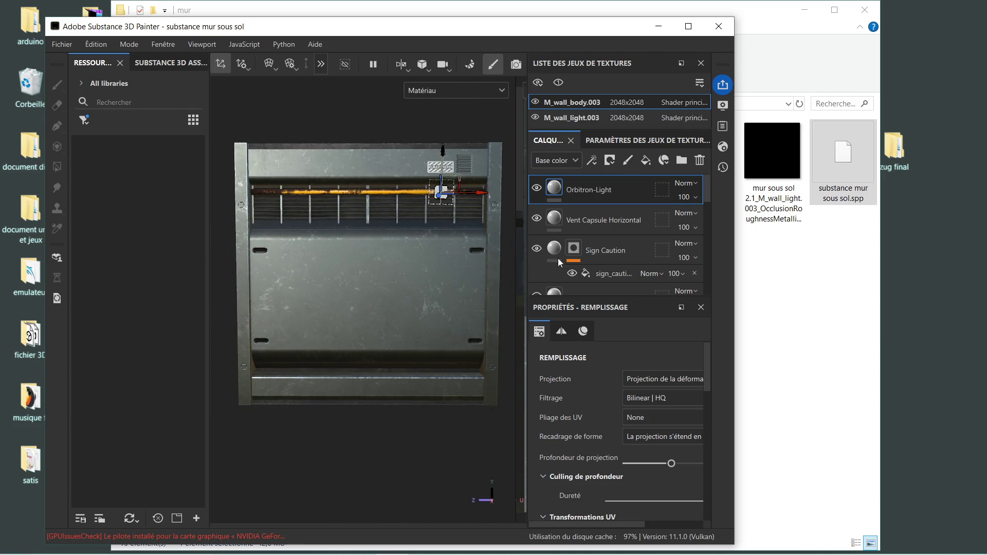
Orbit and zoom the sous sol wall from the side, above and front, then close the project
scroll(390, 245, down, 2)
mouse_move(362, 337)
alt+mouse_down()
mouse_move(410, 363)
mouse_move(283, 339)
mouse_move(417, 280)
mouse_move(432, 250)
alt+mouse_up()
scroll(433, 251, up, 2)
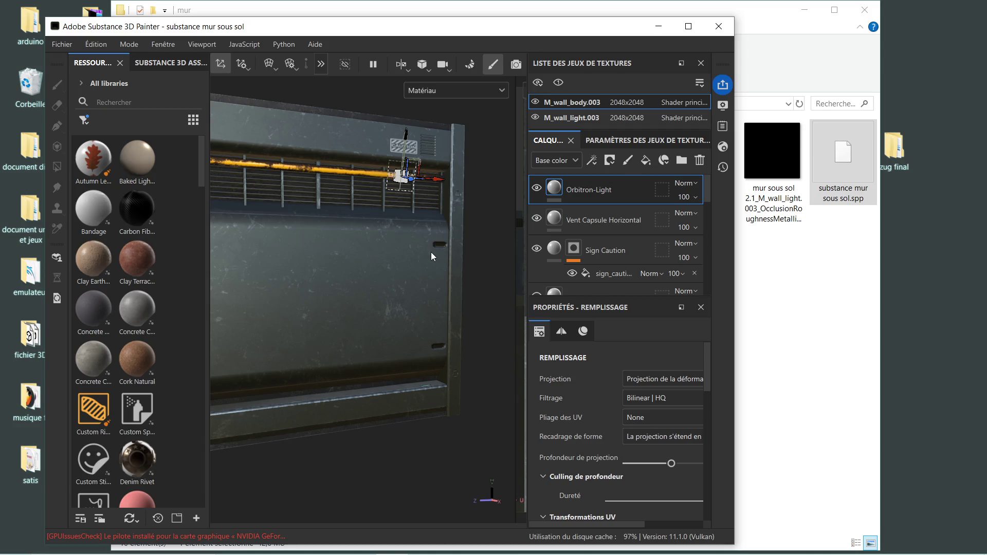
scroll(447, 251, down, 2)
mouse_move(380, 262)
alt+mouse_down()
mouse_move(406, 270)
mouse_move(407, 254)
alt+mouse_up()
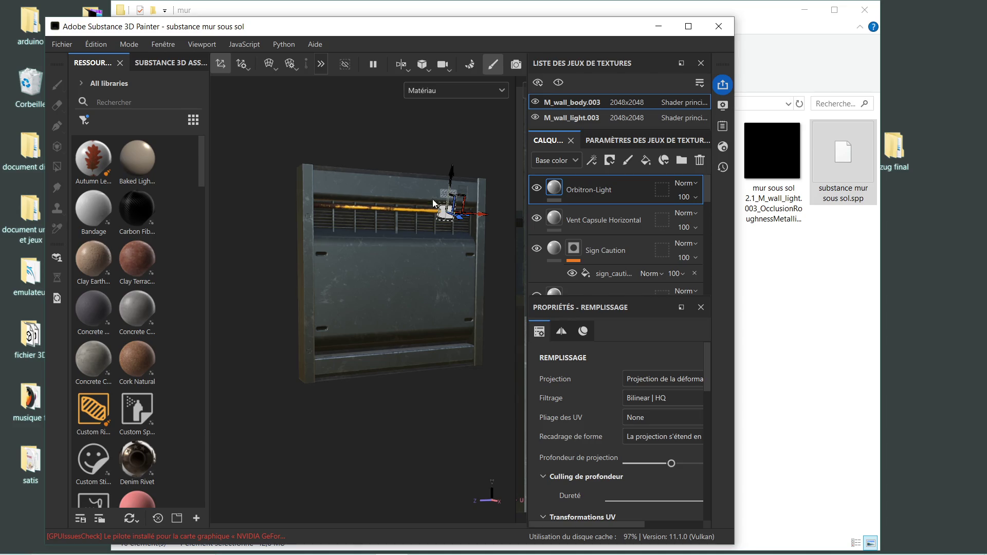
scroll(433, 278, up, 3)
mouse_move(393, 278)
alt+mouse_down()
mouse_move(375, 355)
mouse_move(366, 329)
alt+mouse_up()
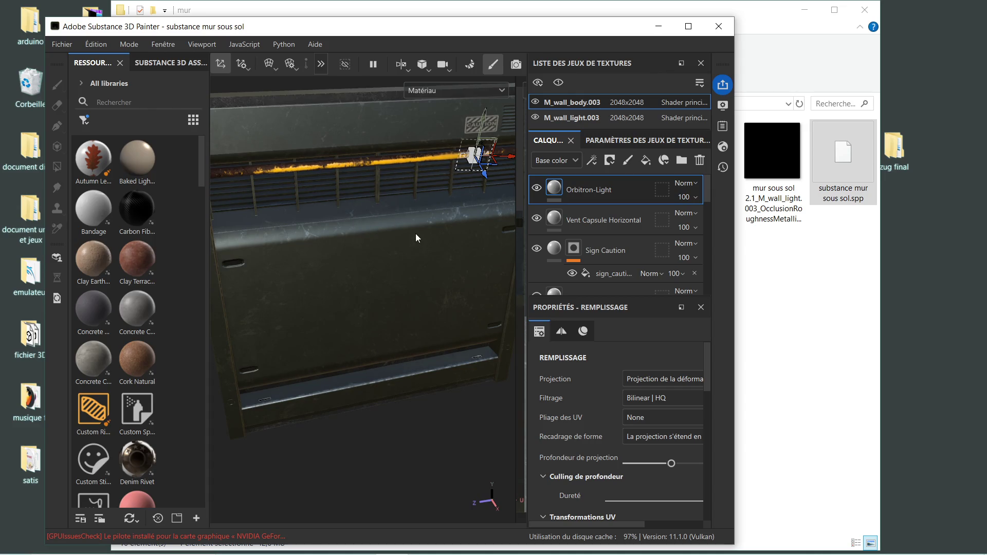
scroll(418, 232, down, 4)
alt+drag(394, 297, 367, 241)
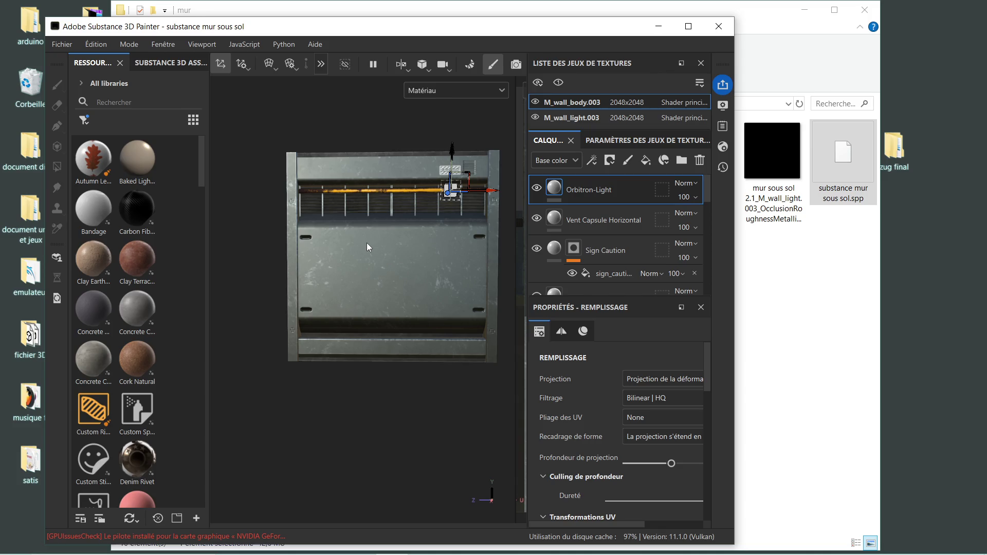
click(719, 26)
Close Painter at the save prompt, then launch a new File Explorer and select document unreal et jeux
click(323, 305)
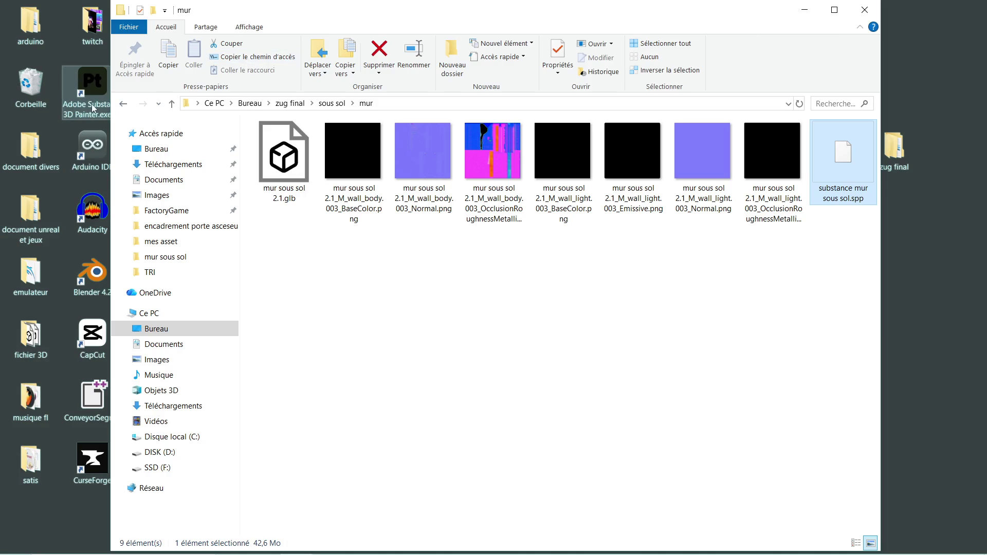
click(800, 13)
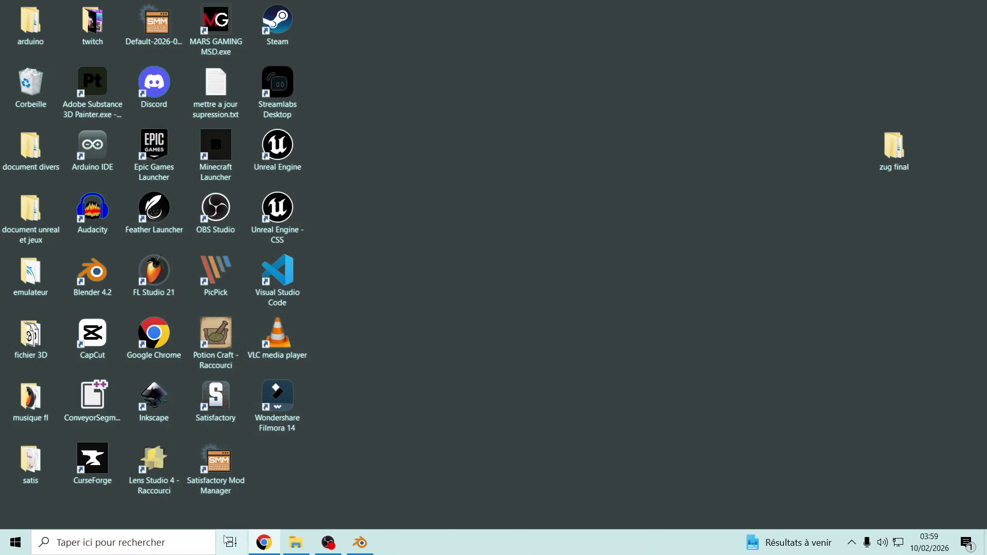
click(294, 546)
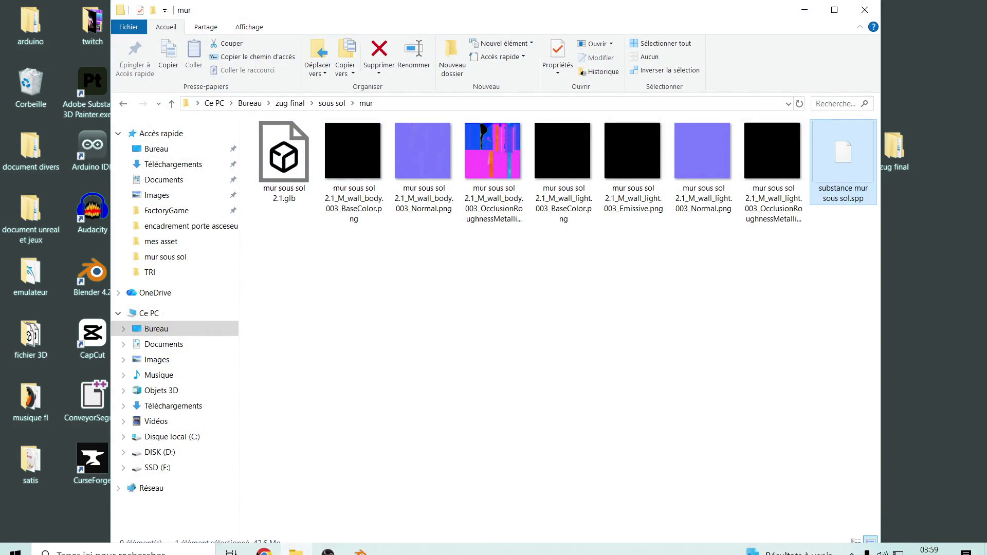
click(64, 549)
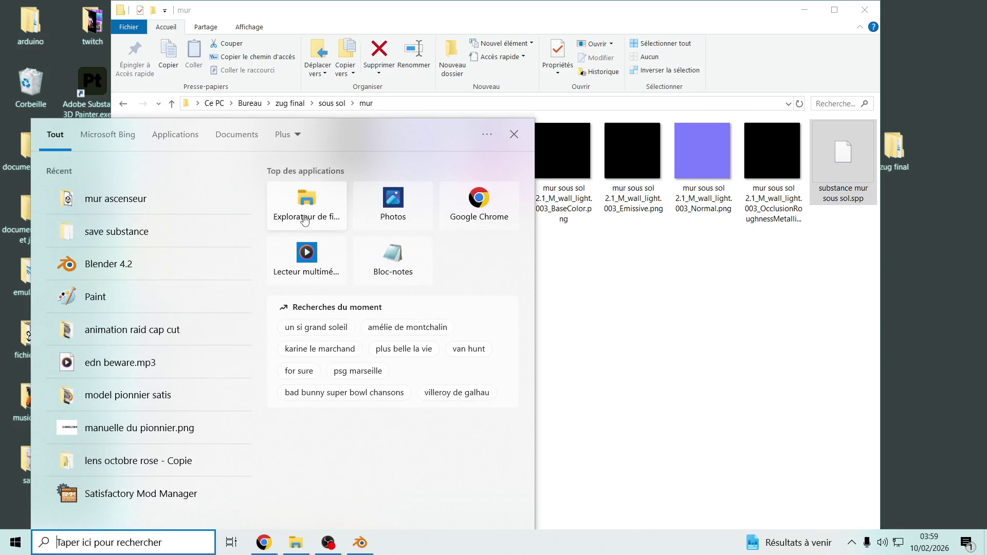
click(311, 205)
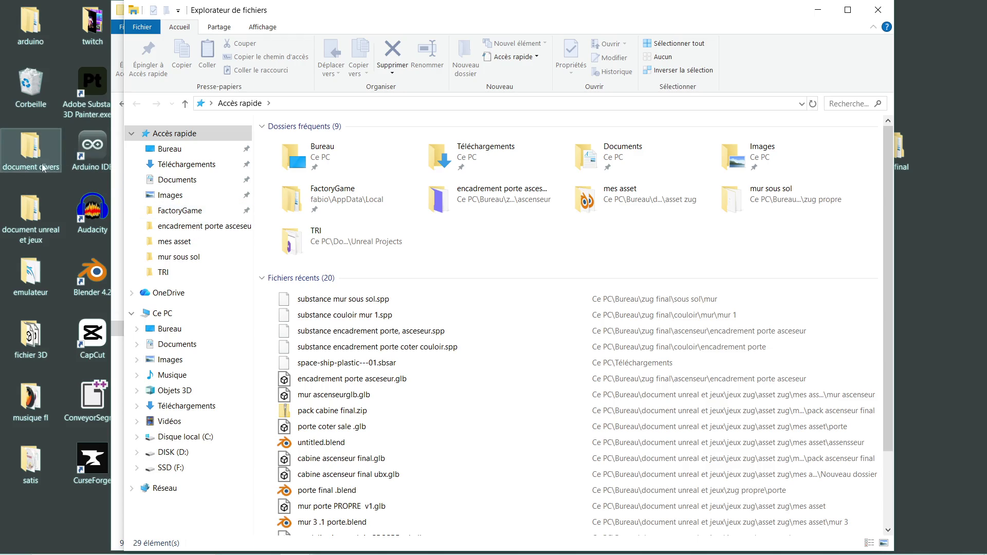
click(33, 208)
Browse document unreal et jeux > zug propre, checking its mur and mur couloir 2 folders
double_click(33, 208)
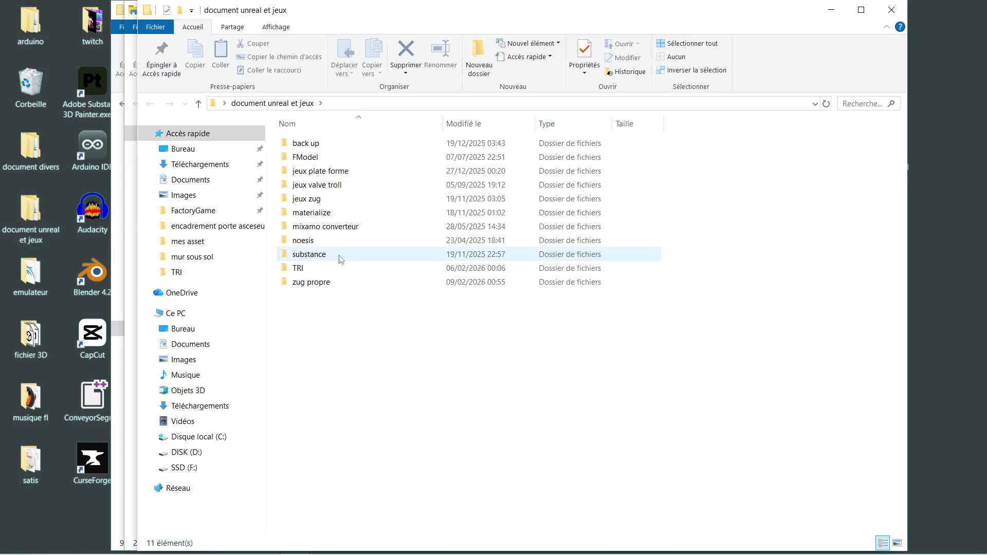
double_click(311, 282)
click(327, 282)
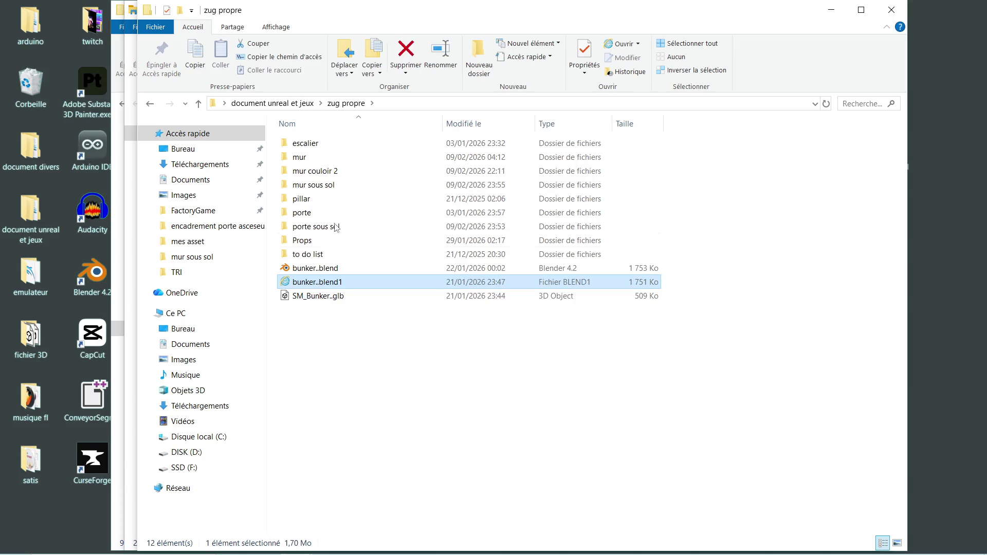
double_click(354, 156)
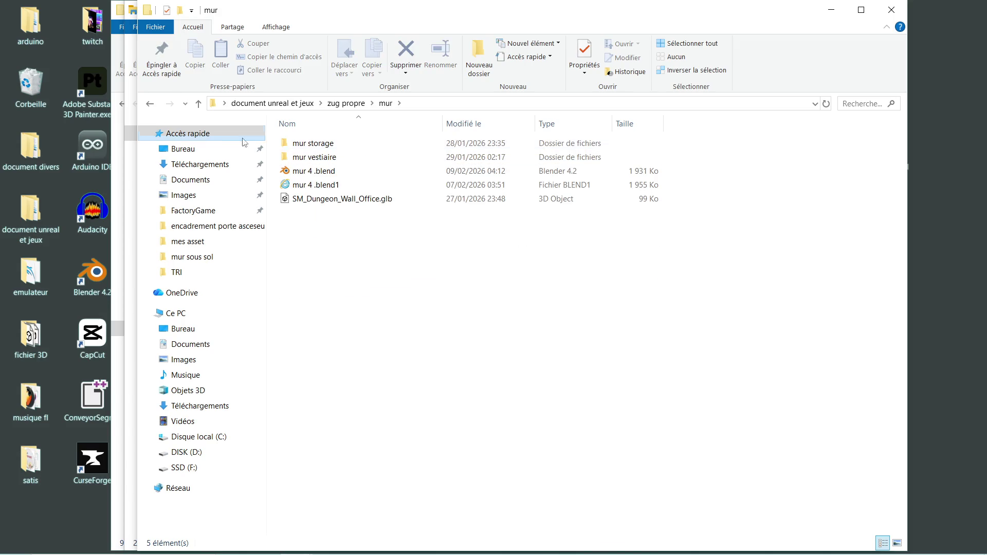
click(150, 104)
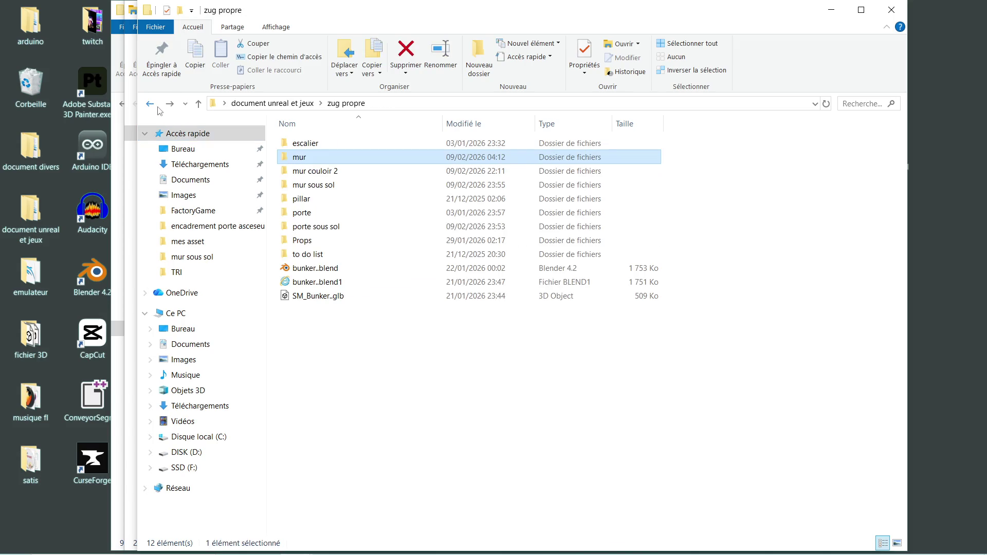
double_click(350, 175)
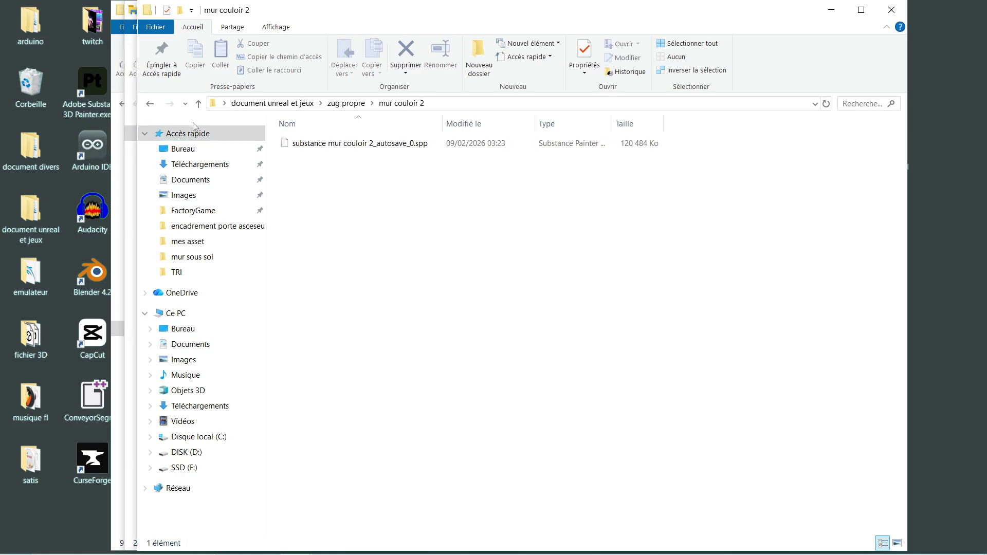
click(149, 106)
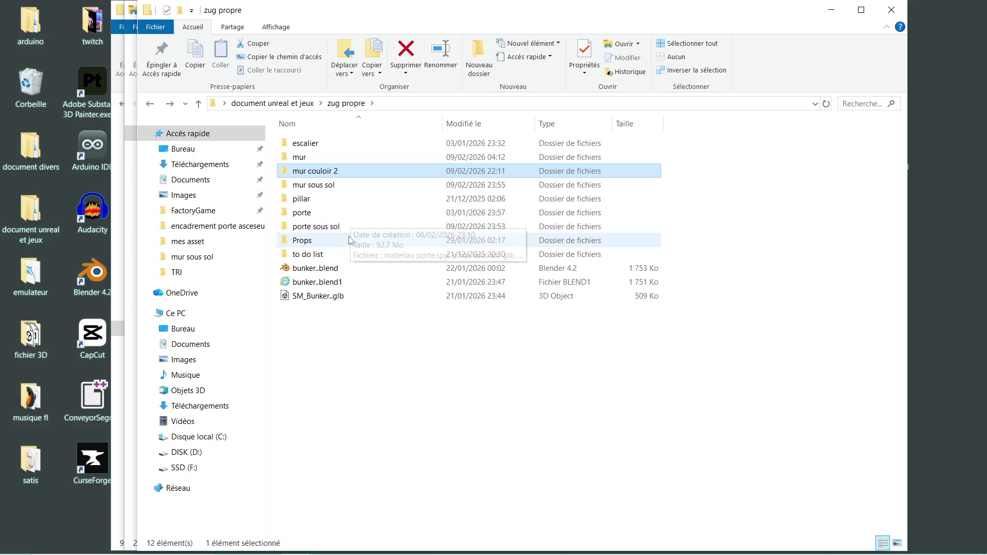
double_click(310, 160)
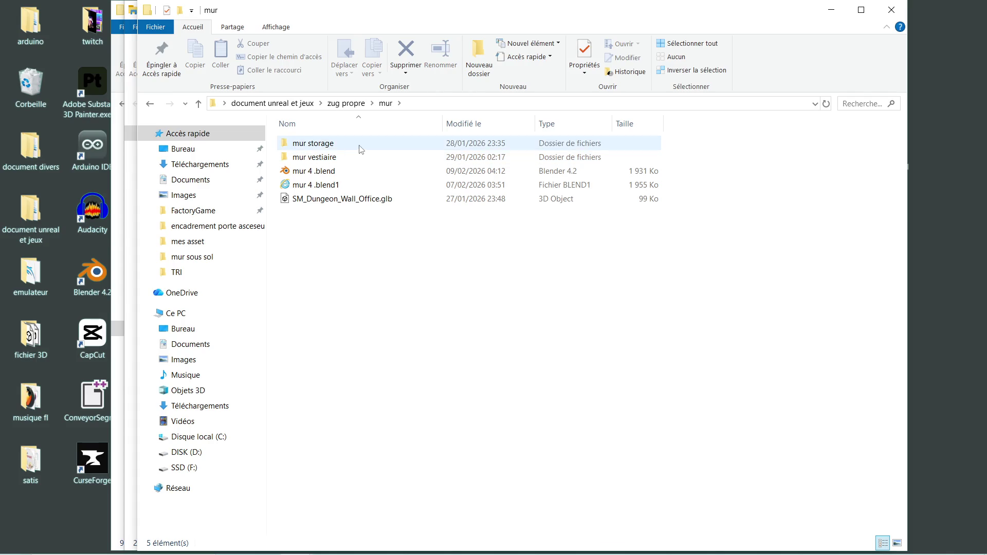
click(150, 104)
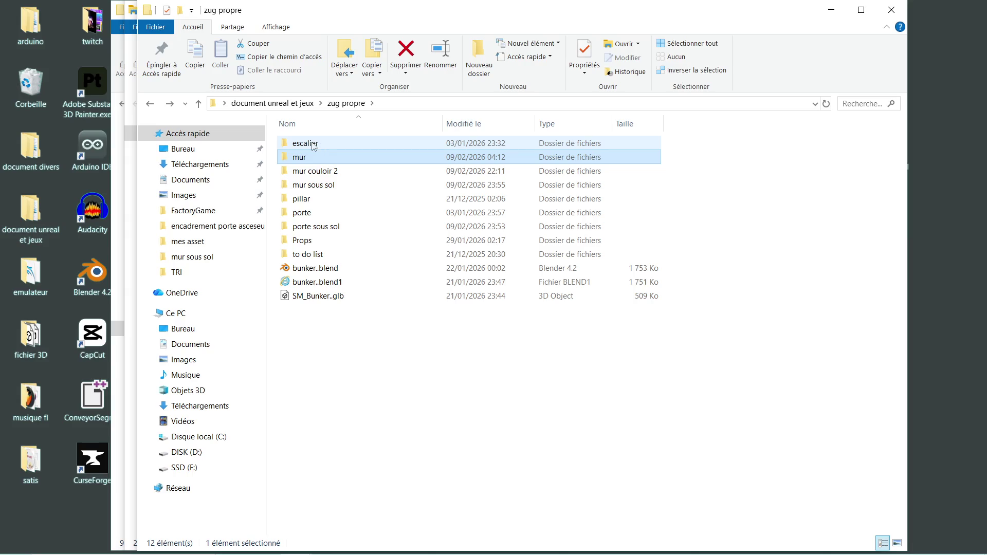
click(150, 105)
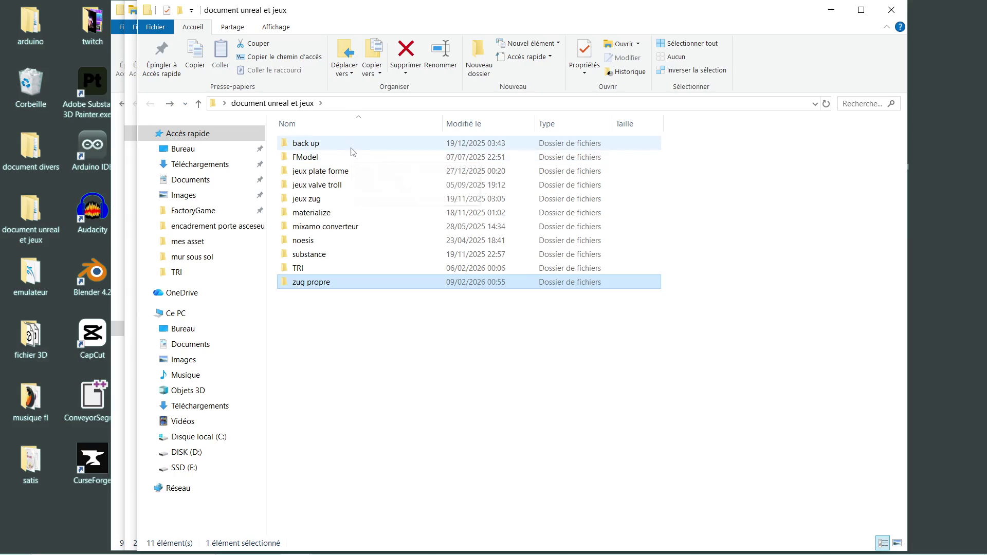
Go into jeux zug > asset zug, preview corridor 1.glb in 3D Viewer, then open mes asset
mouse_move(357, 175)
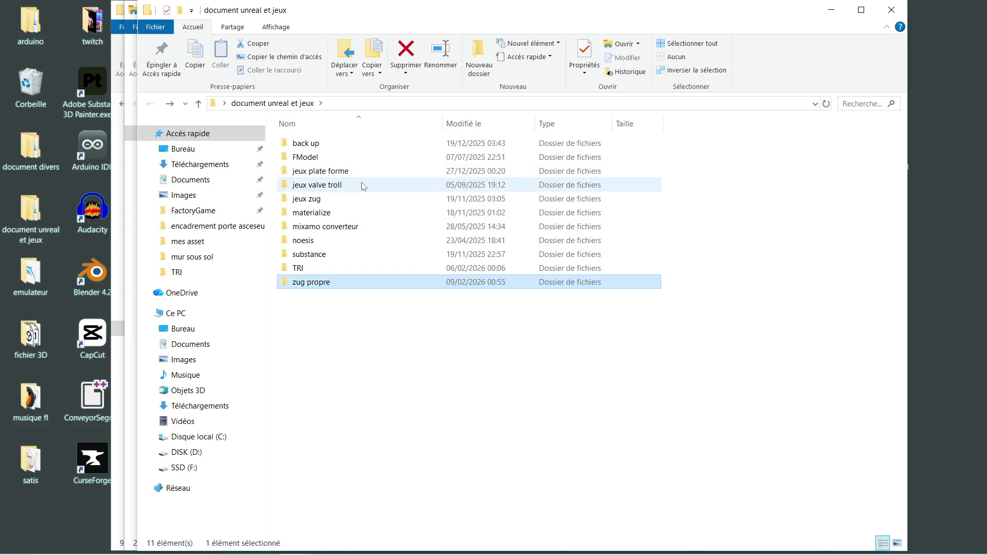
double_click(337, 204)
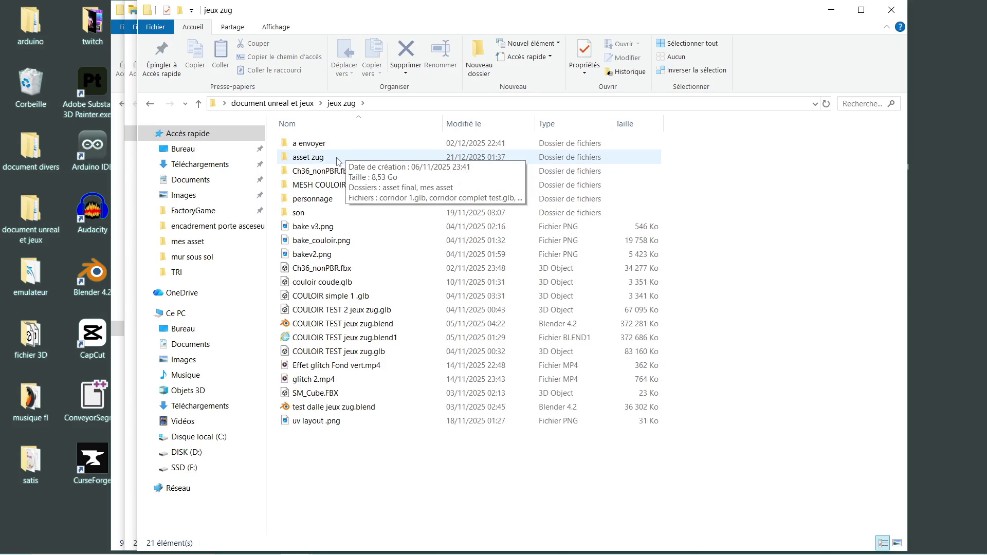
double_click(351, 189)
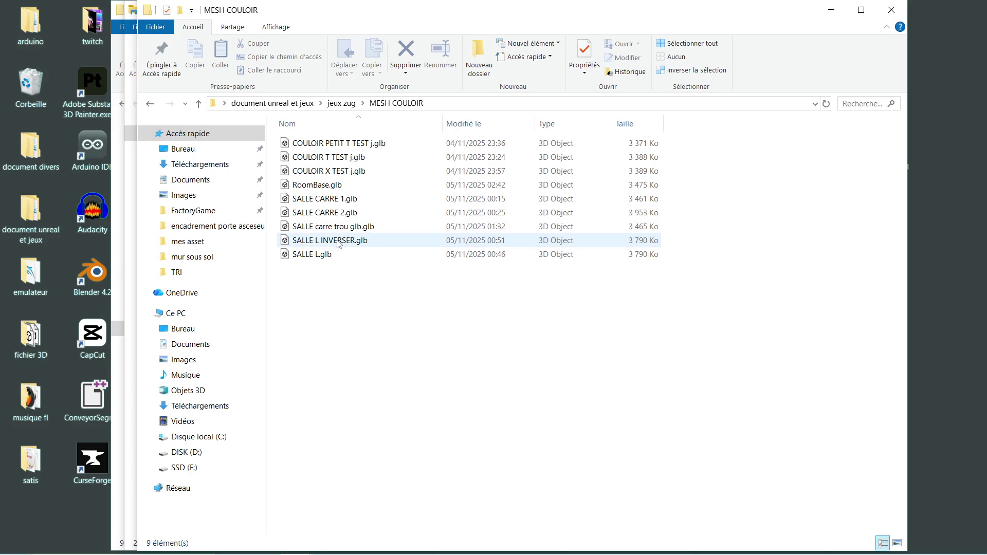
click(151, 104)
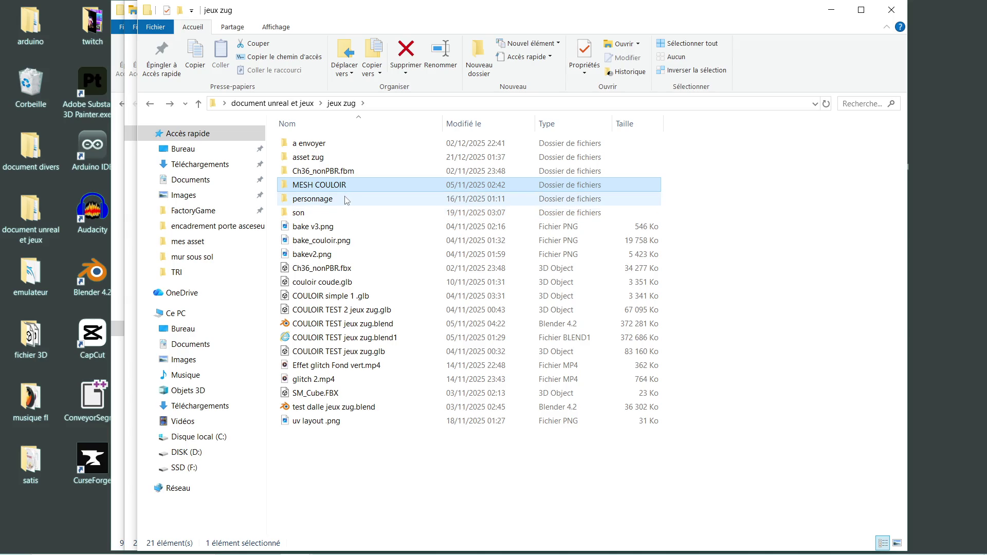
double_click(350, 160)
double_click(350, 170)
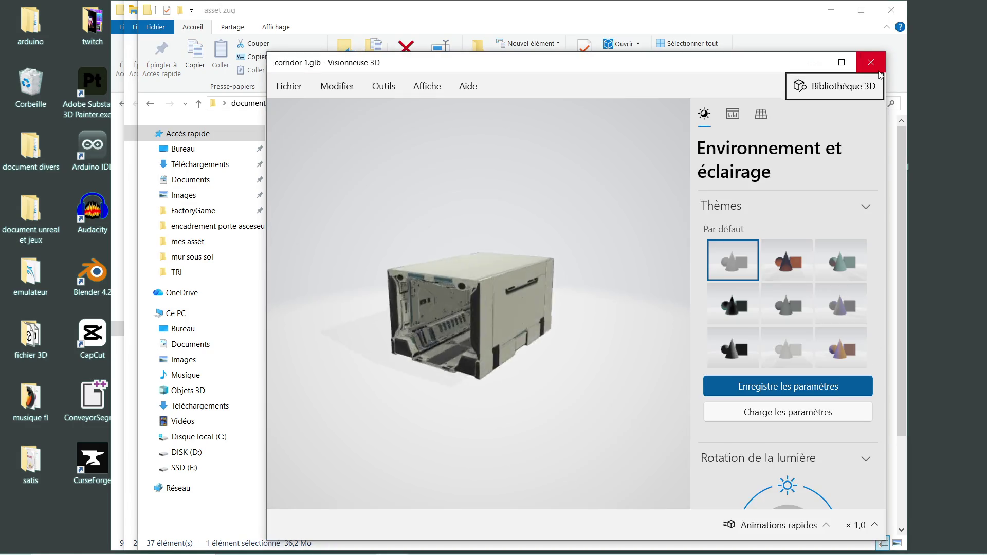
click(869, 62)
double_click(323, 170)
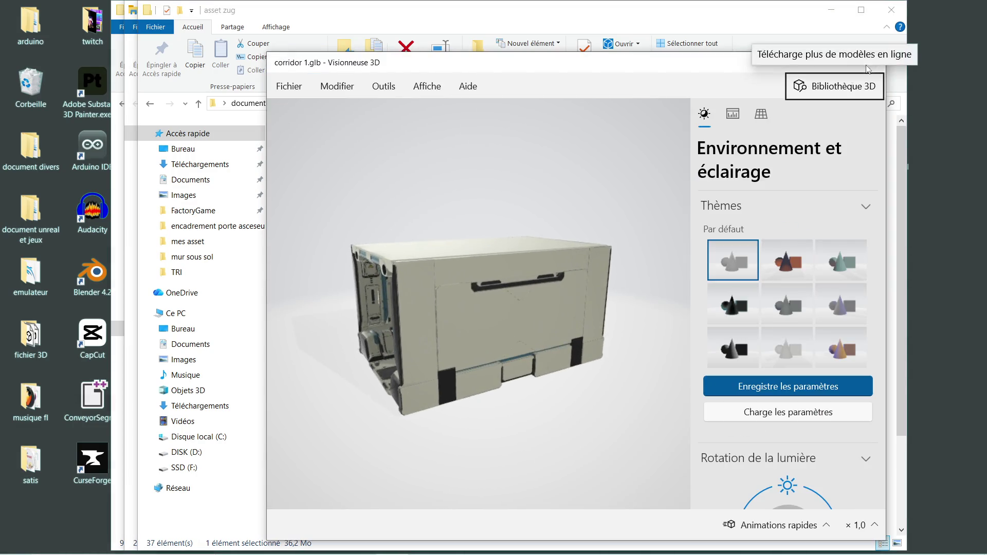
click(870, 62)
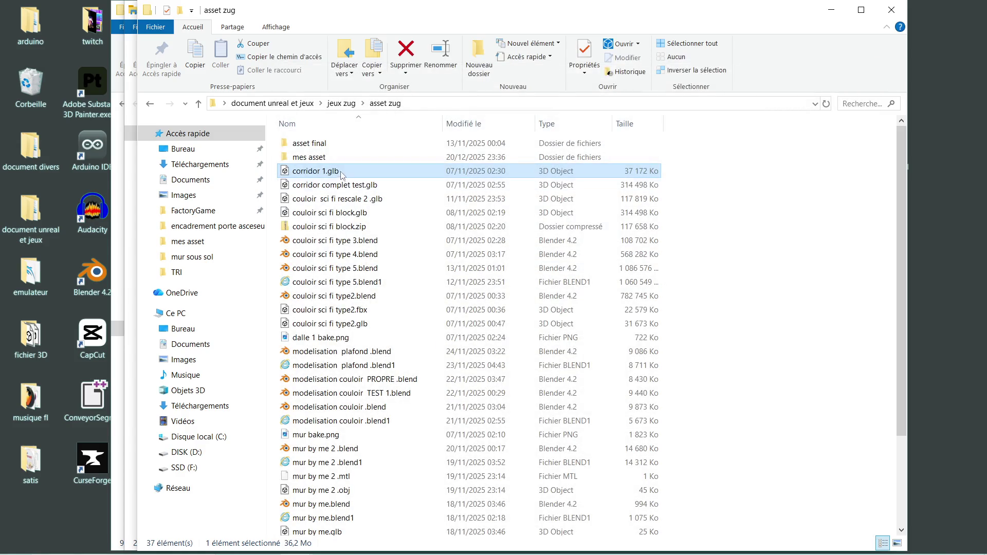
double_click(329, 157)
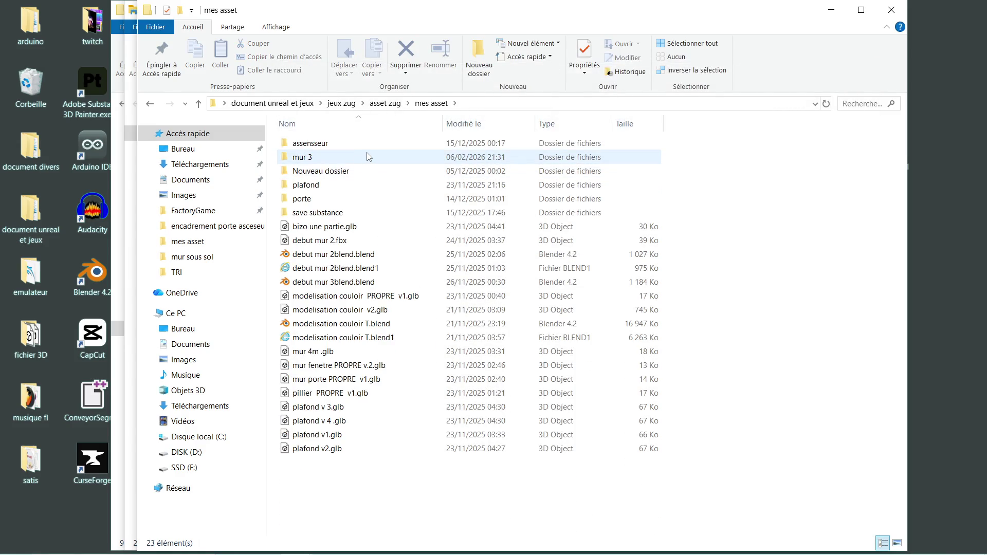
Open mur 3 .1 fenetre .blend from the mur 3 folder in Blender 4.2
double_click(368, 156)
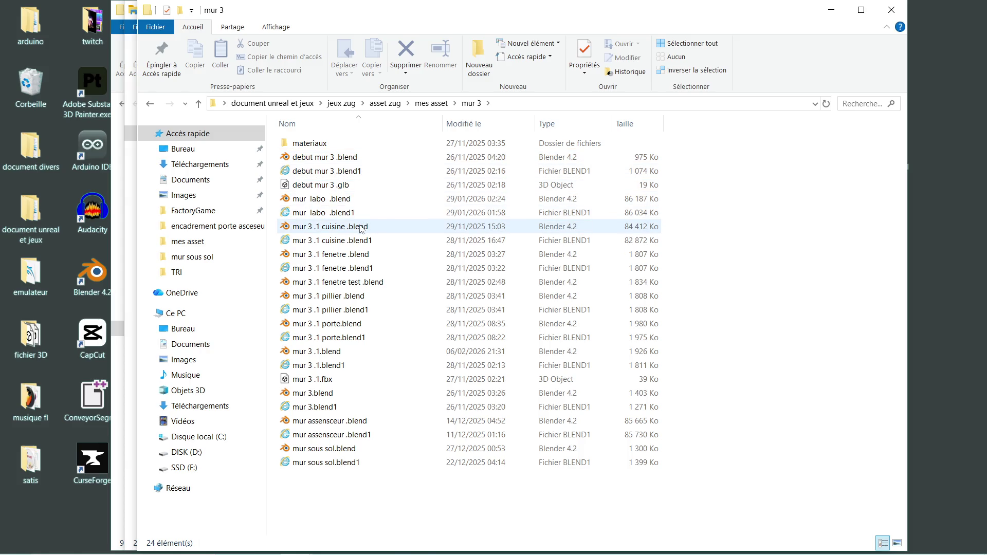
double_click(351, 259)
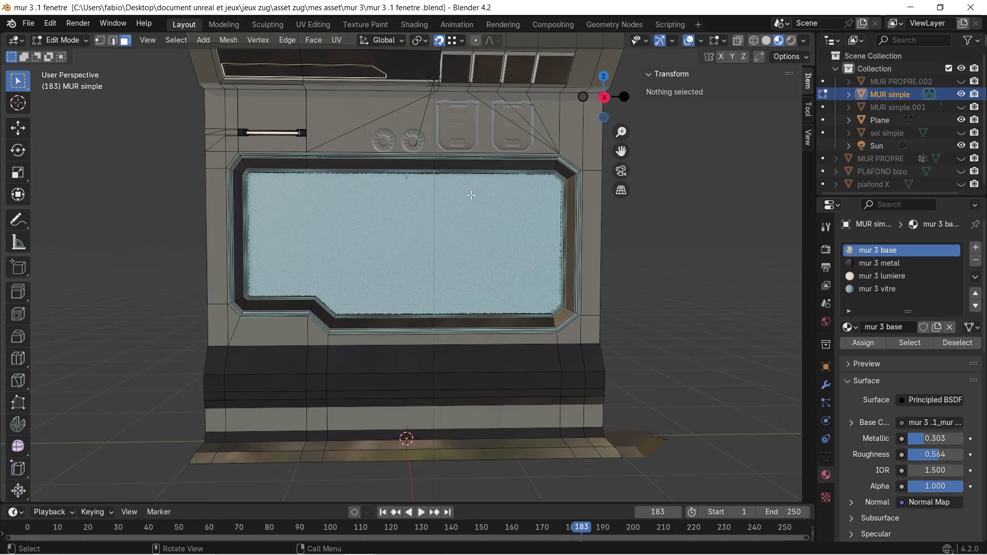
Orbit around the window wall to an angled view, then back near-frontal
scroll(471, 196, down, 2)
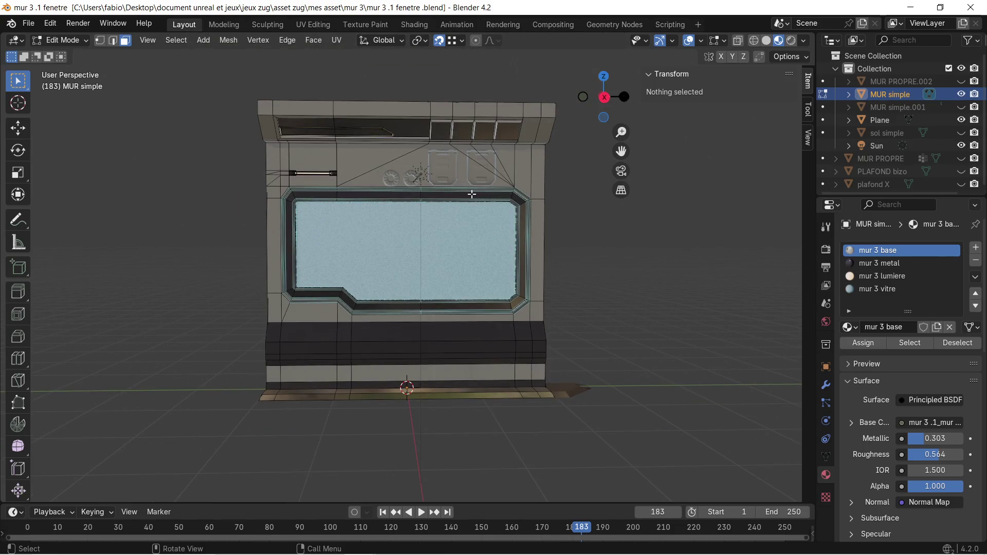
scroll(468, 271, up, 2)
scroll(359, 310, down, 2)
mouse_move(608, 297)
middle_down()
mouse_move(606, 321)
mouse_move(551, 340)
middle_up()
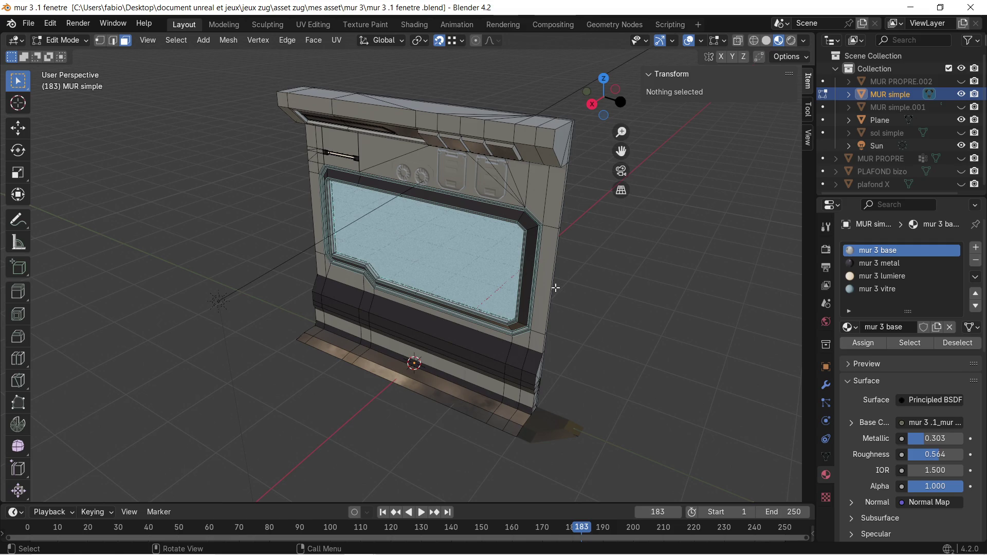
scroll(560, 287, up, 2)
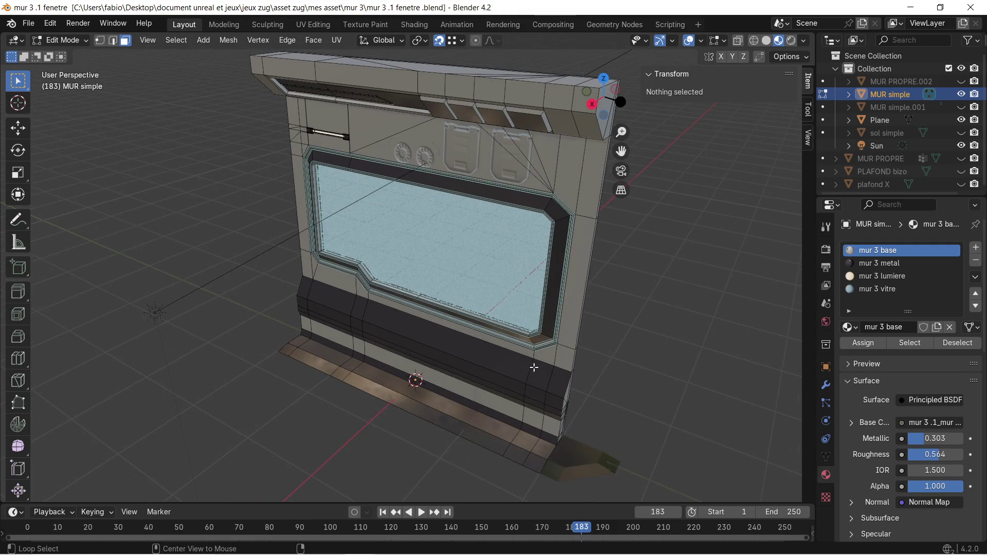
middle_drag(444, 369, 558, 374)
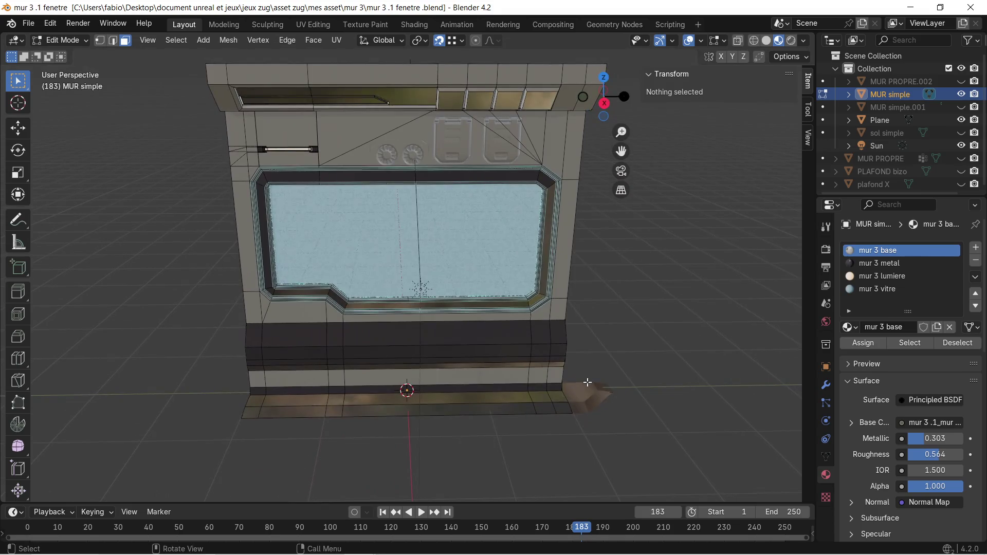
Return to Object Mode, hide the Plane object and select the MUR simple wall
key(Tab)
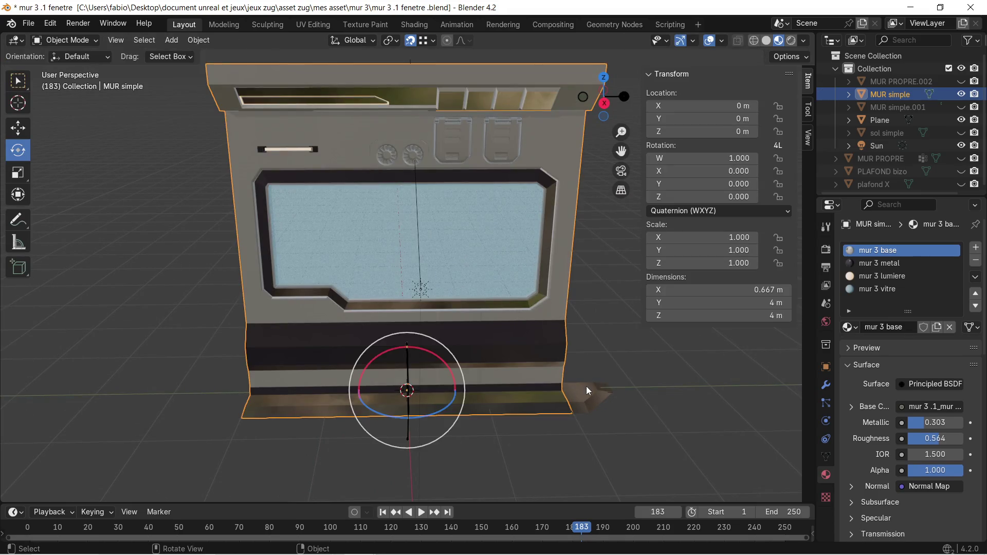
click(586, 387)
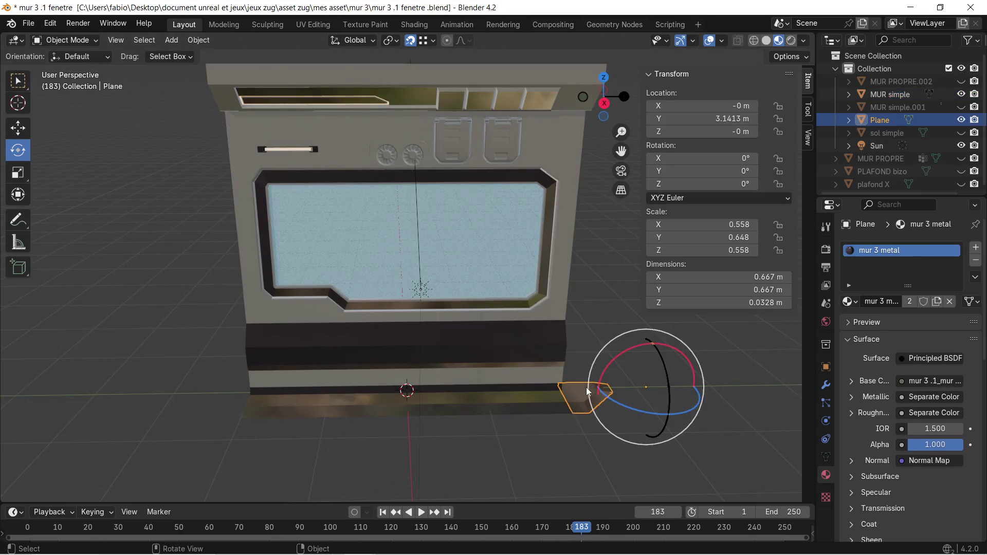
click(960, 120)
click(423, 319)
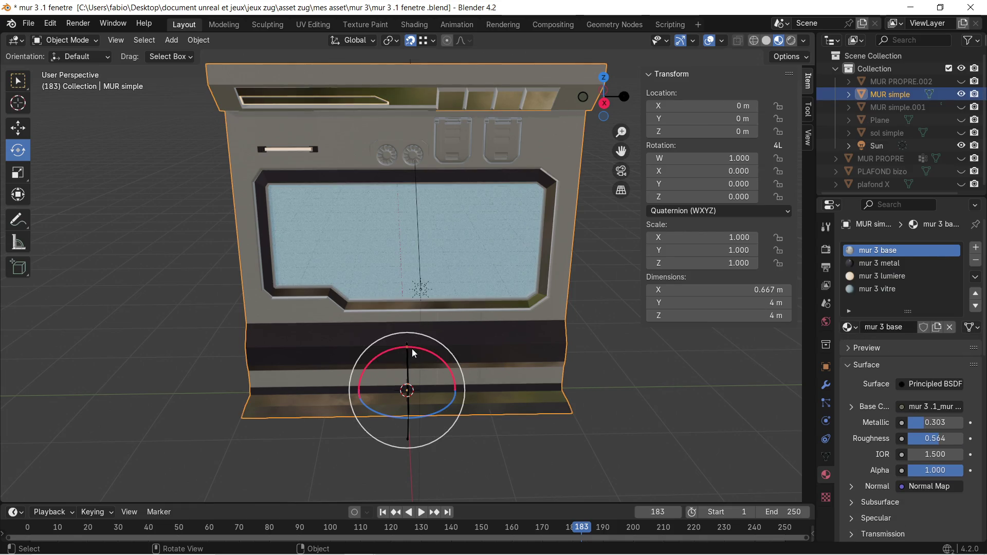
Orbit around the wall again and browse the File and Edit menus
scroll(434, 355, down, 1)
scroll(434, 350, up, 1)
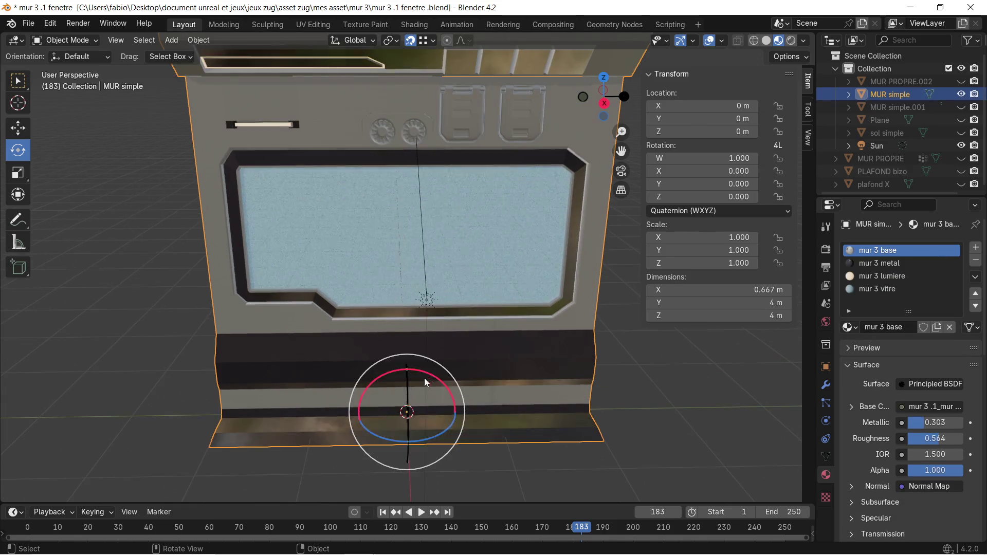
alt+scroll(316, 364, up, 1)
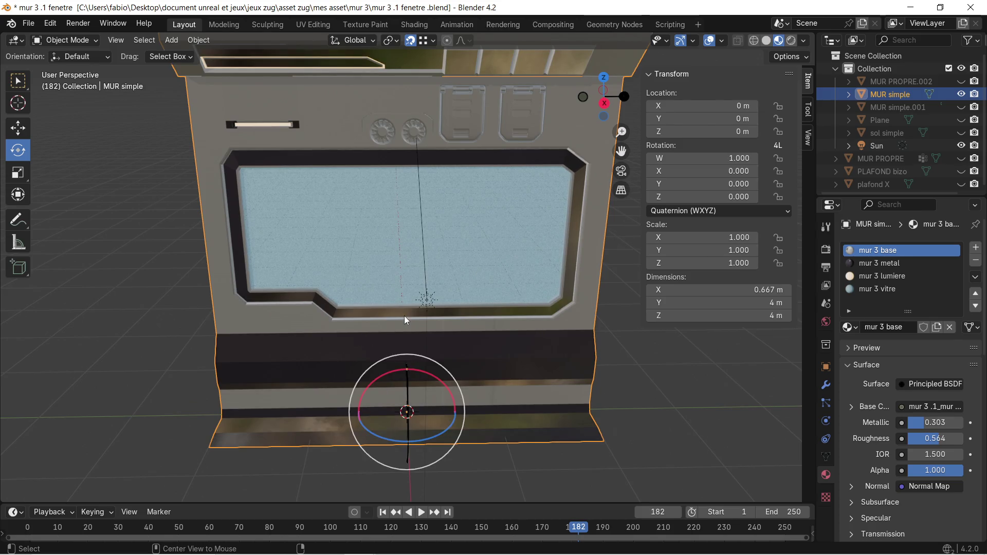
mouse_move(300, 347)
middle_down()
mouse_move(476, 313)
mouse_move(517, 324)
mouse_move(495, 350)
mouse_move(545, 328)
mouse_move(343, 332)
mouse_move(353, 328)
mouse_move(439, 324)
mouse_move(257, 356)
mouse_move(252, 298)
mouse_move(387, 280)
mouse_move(342, 292)
mouse_move(353, 276)
middle_up()
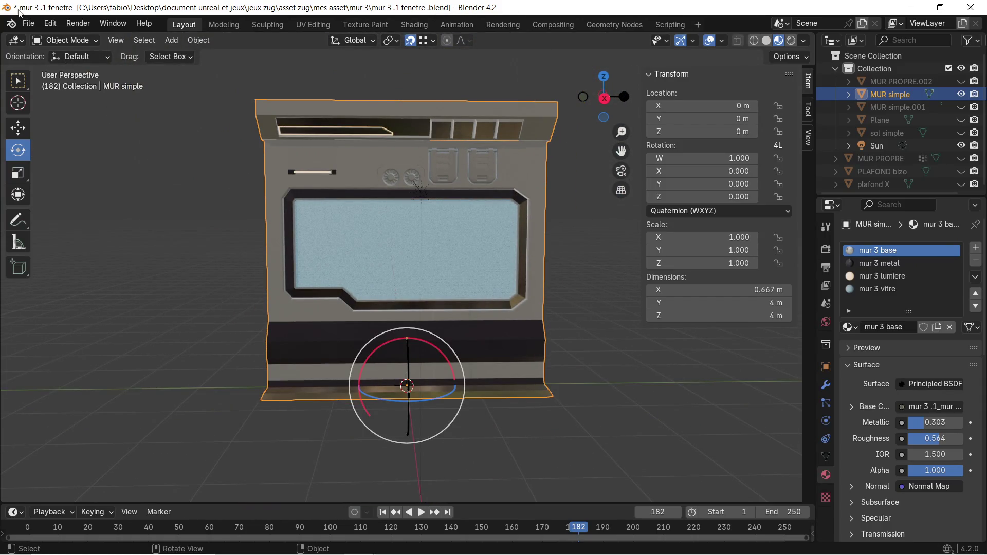
click(29, 25)
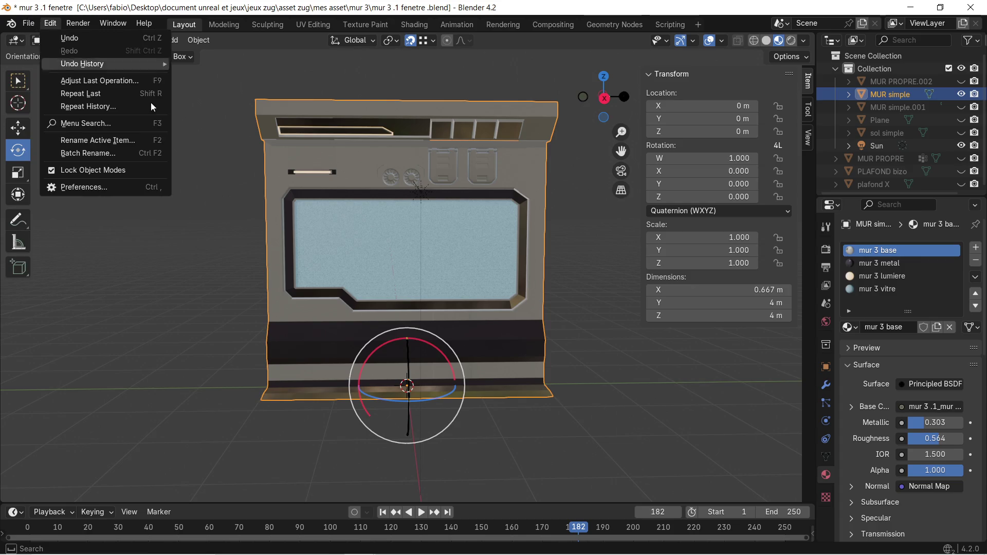
click(42, 33)
click(27, 24)
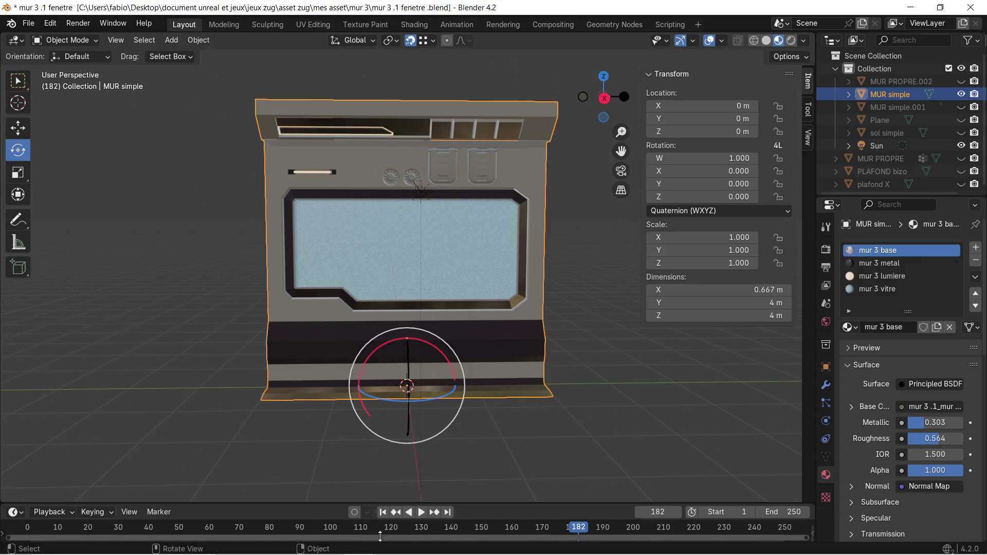
mouse_move(296, 542)
mouse_move(286, 516)
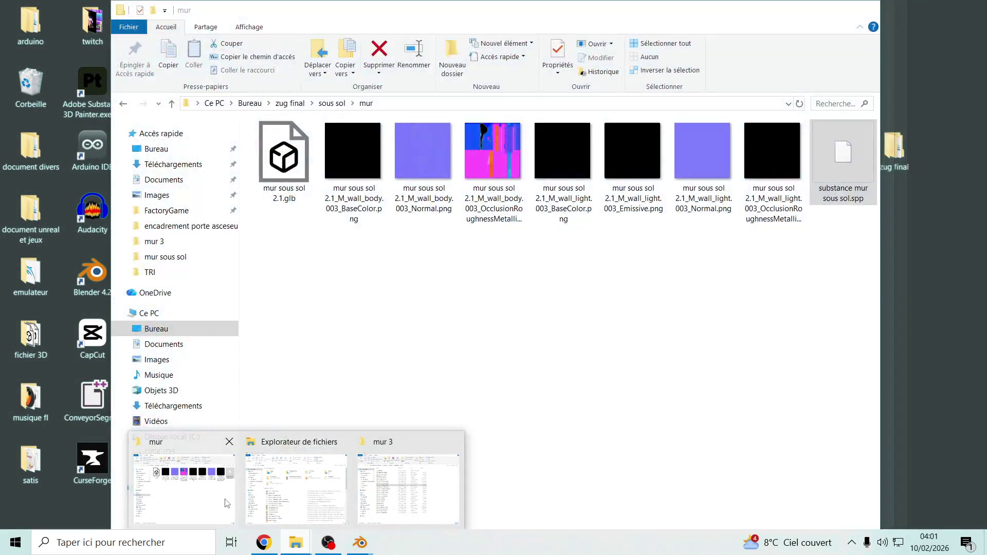
Create a new folder named fenetre inside zug final > couloir and open it
click(196, 488)
click(300, 105)
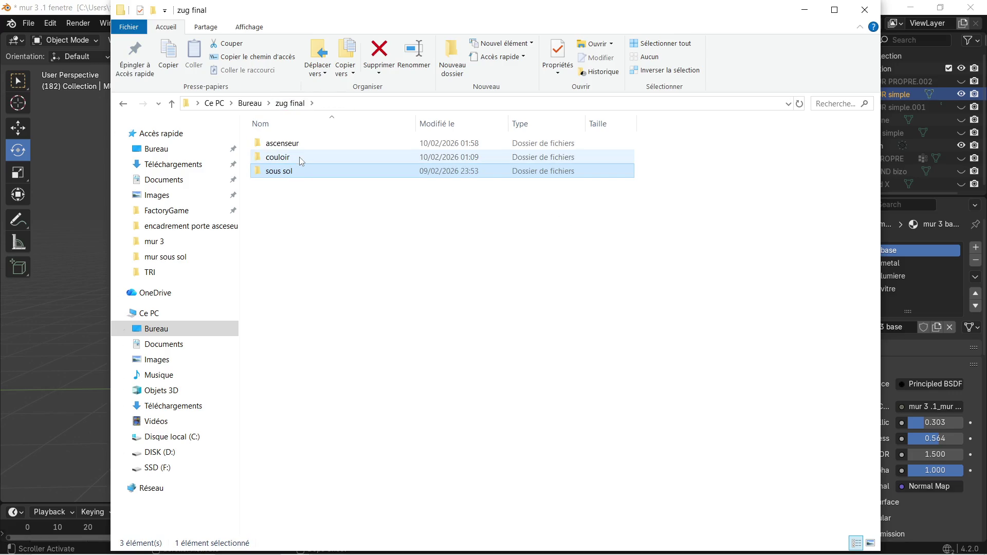
double_click(300, 157)
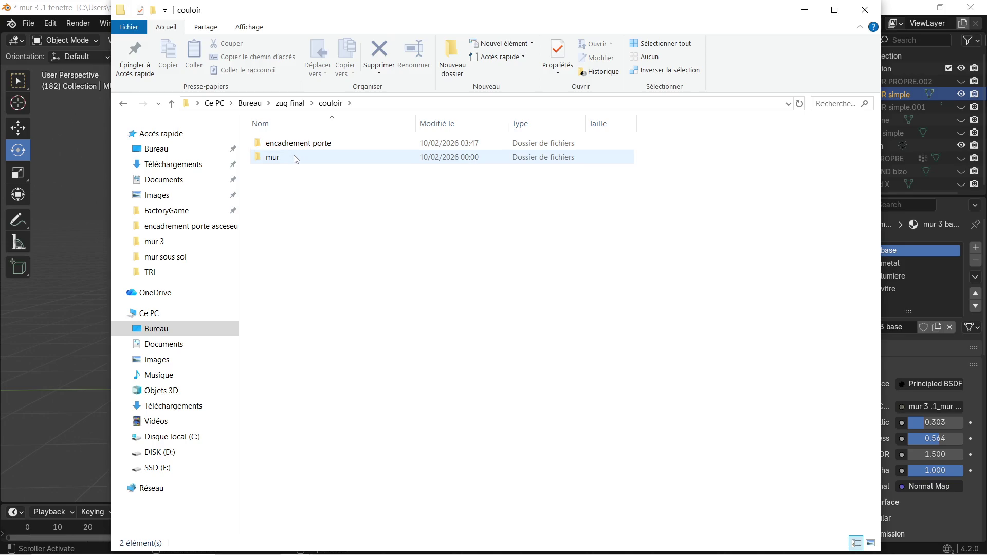
right_click(292, 186)
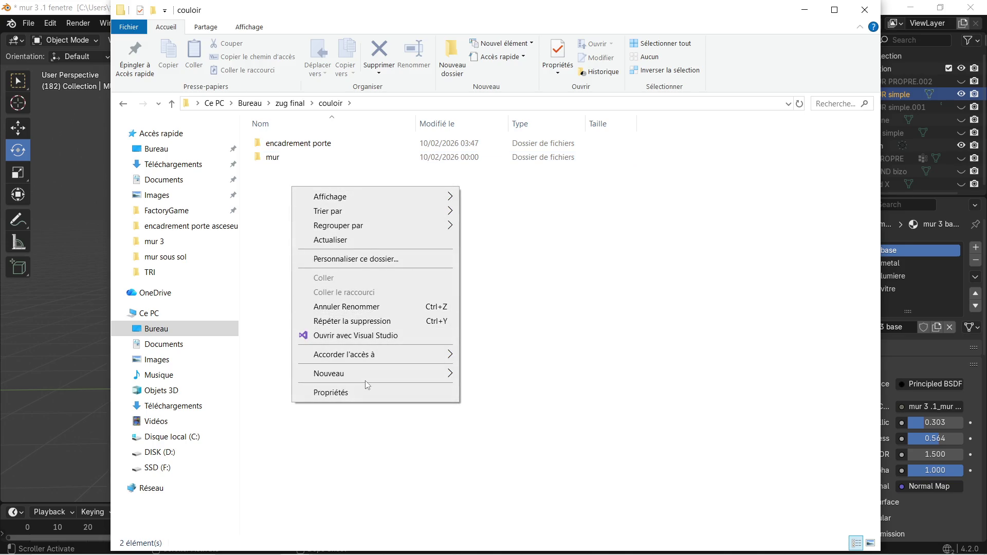
mouse_move(399, 379)
click(479, 375)
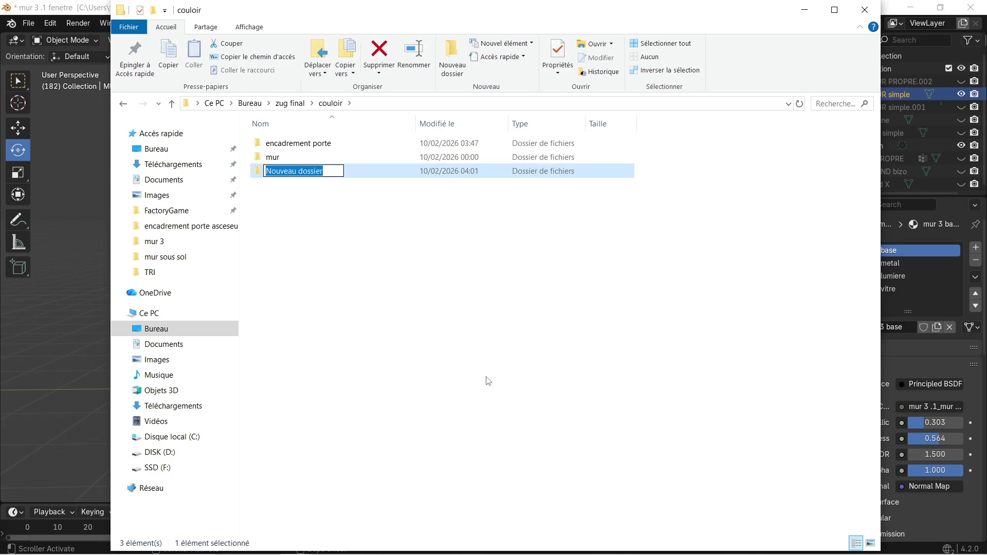
text(fenetre)
key(Return)
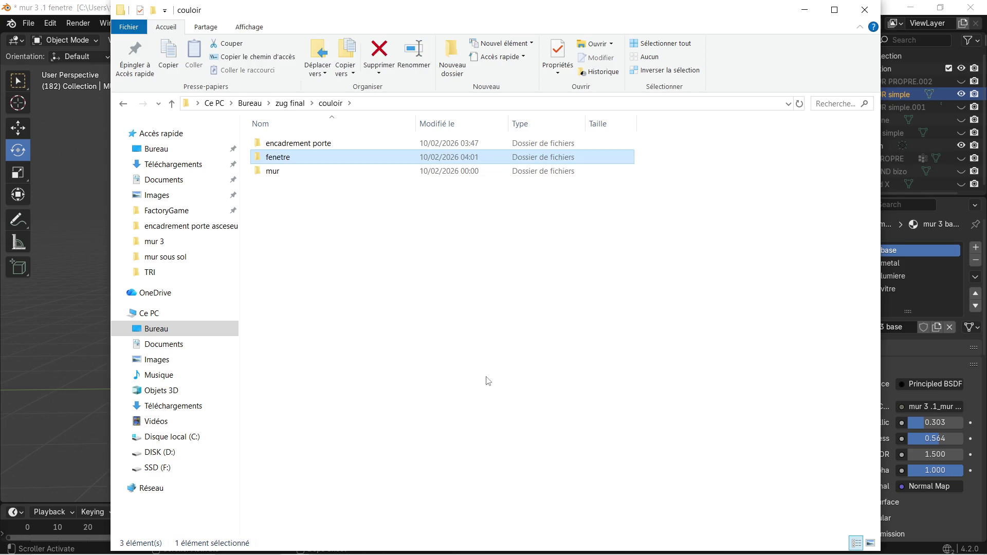
double_click(291, 157)
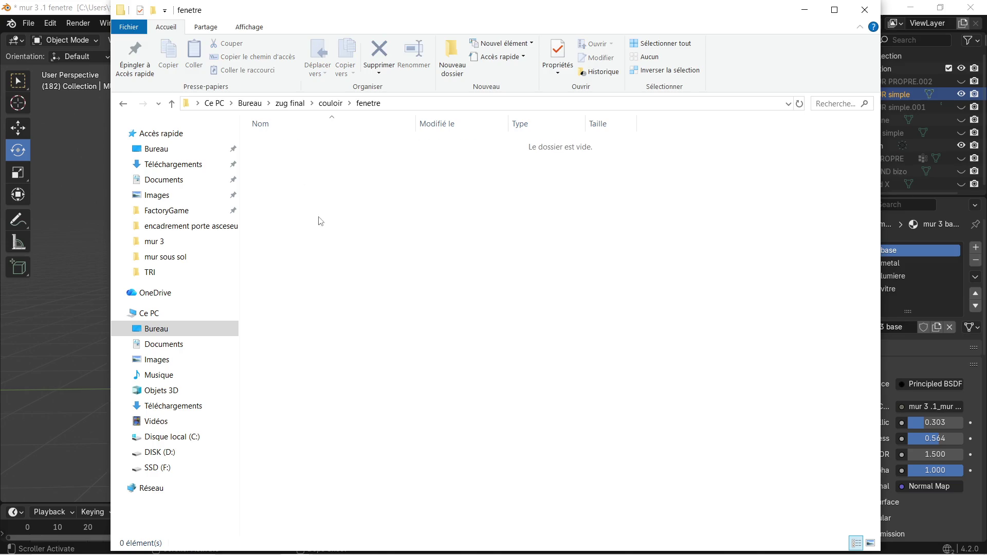
click(104, 6)
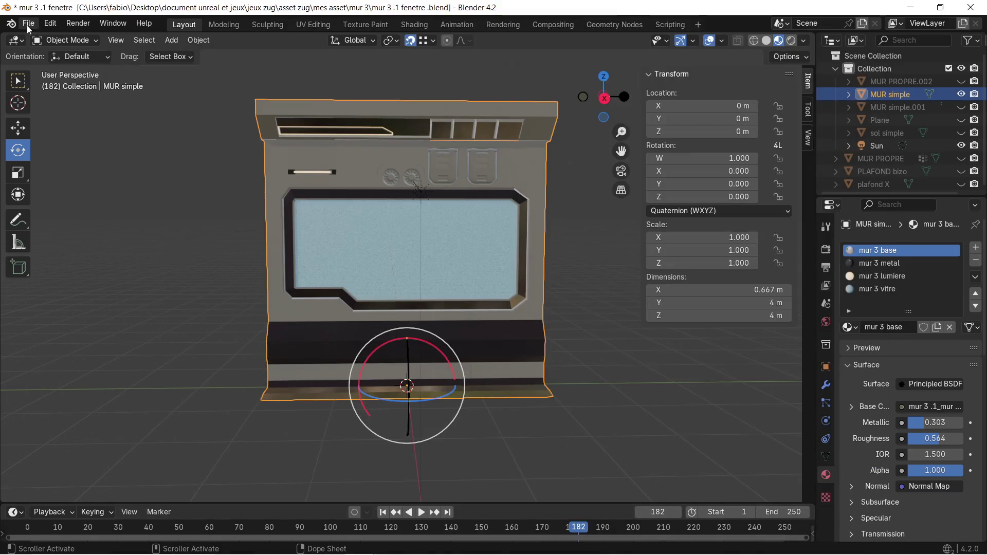
Open the File menu, then dismiss it and deselect the wall
click(28, 24)
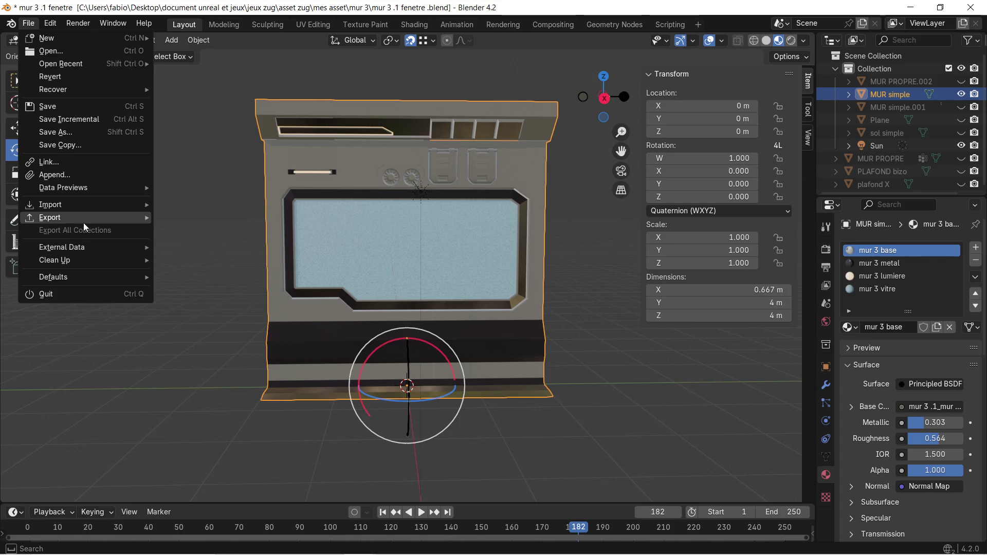
mouse_move(84, 218)
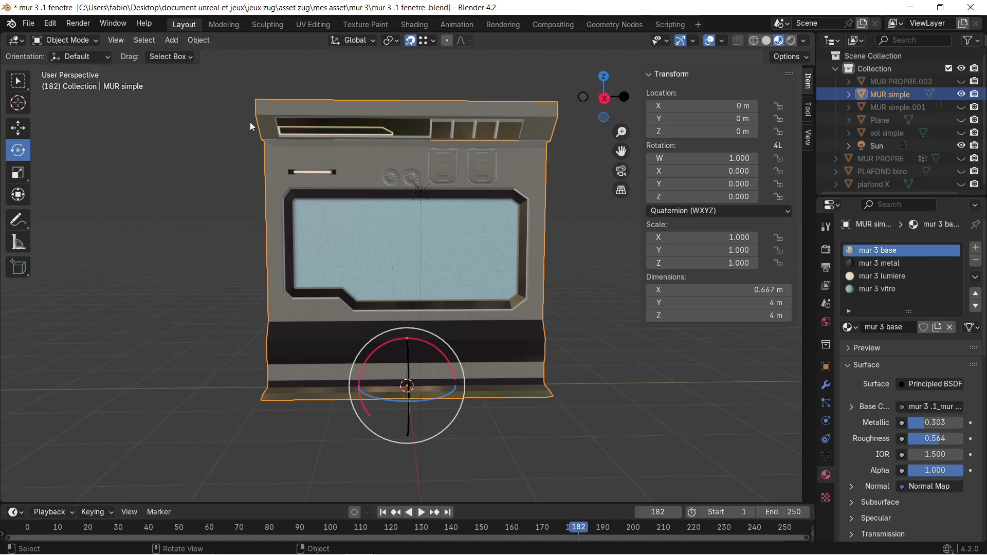
click(228, 167)
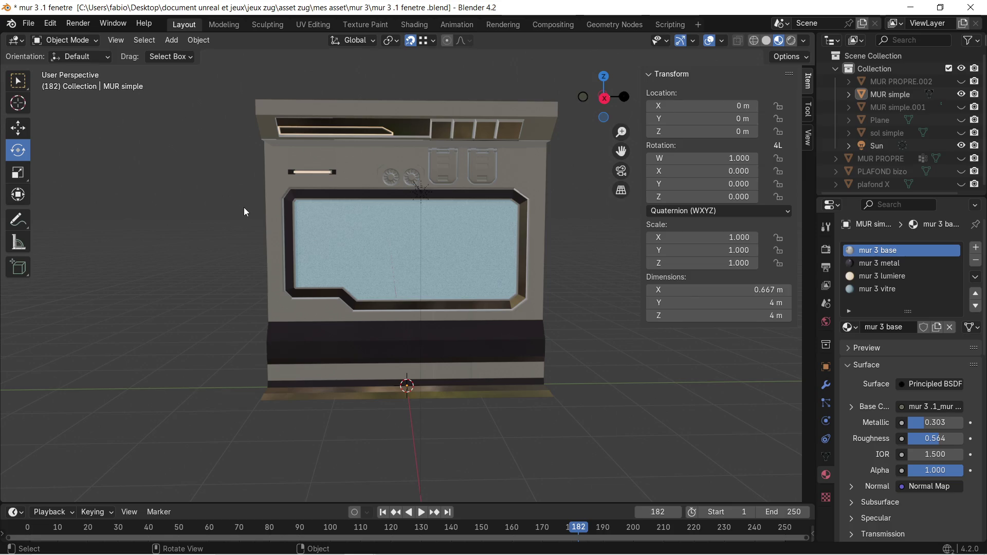
scroll(263, 206, up, 2)
scroll(269, 201, down, 2)
Start a glTF 2.0 export and replace the file name's mur 3 .1 prefix with COULOIR
click(28, 23)
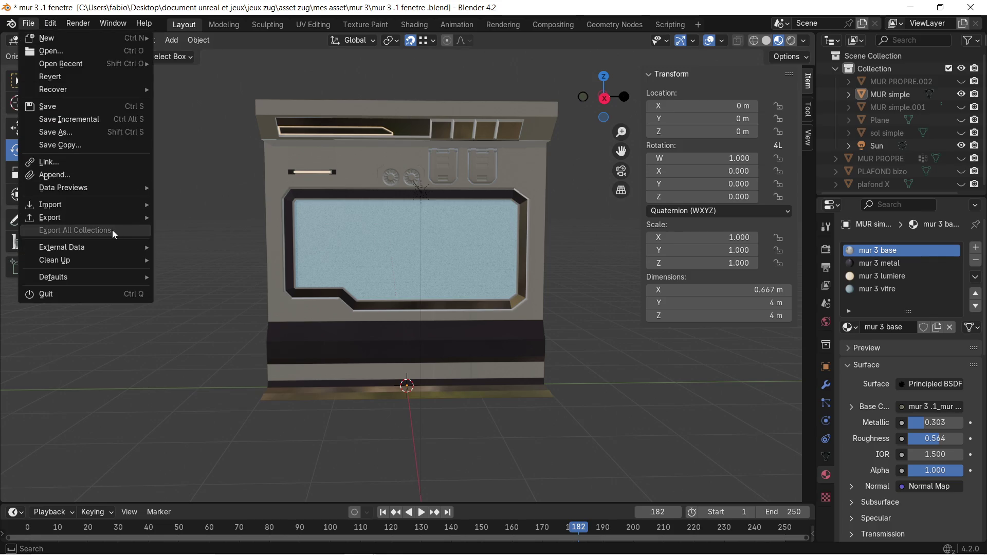
mouse_move(113, 215)
click(247, 344)
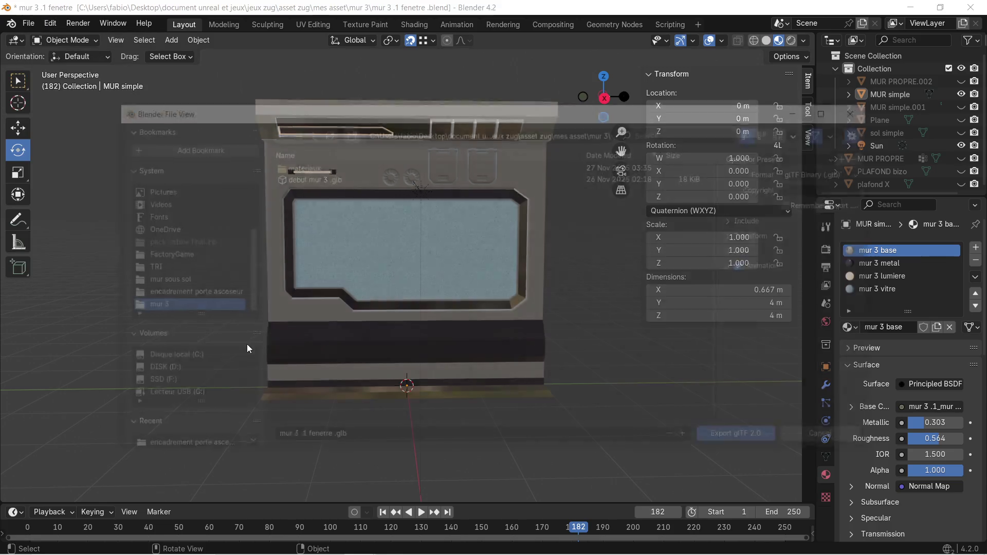
click(307, 440)
drag(303, 441, 253, 440)
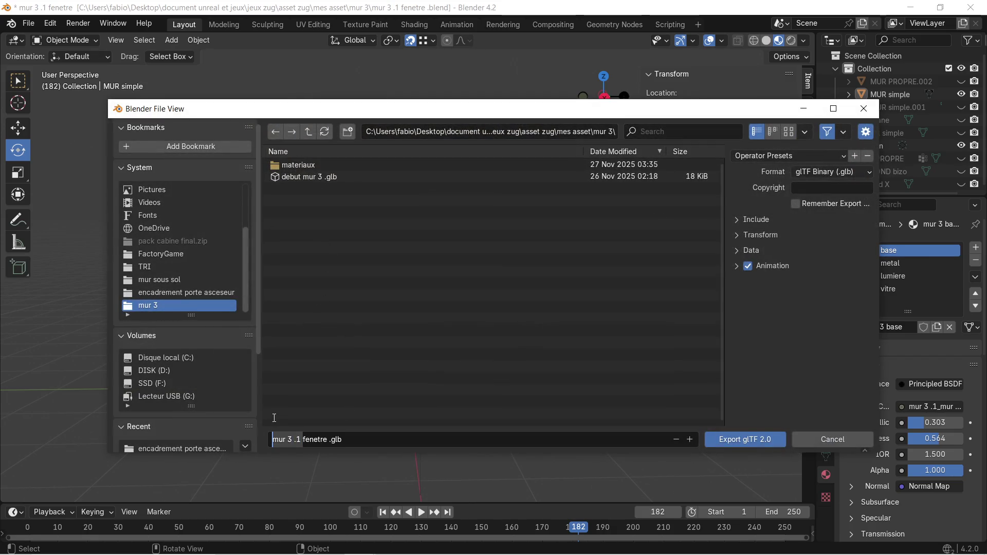
key(BackSpace)
text(COULOIR)
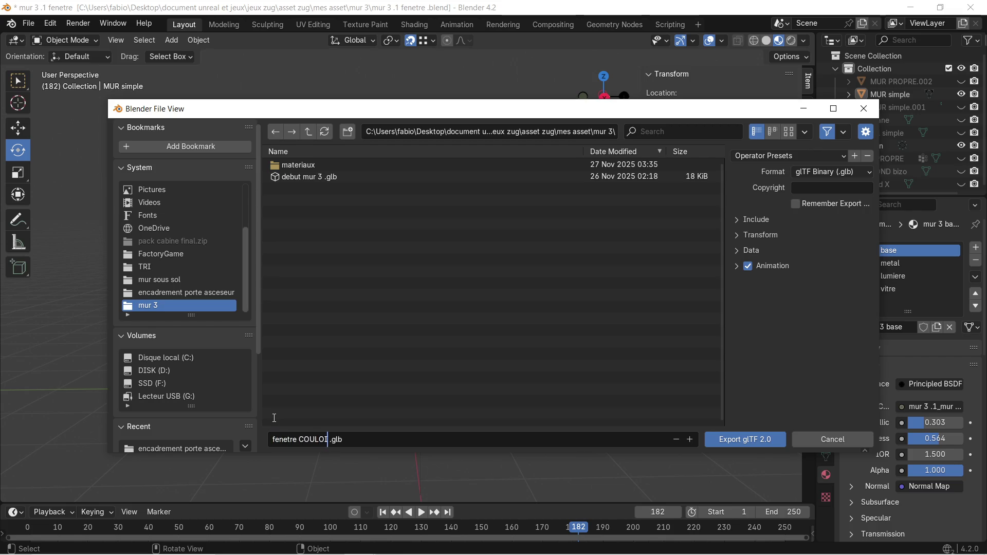
Export only visible objects as fenetre COULOIR .glb into Desktop\zug final\couloir\fenetre
click(736, 218)
click(796, 251)
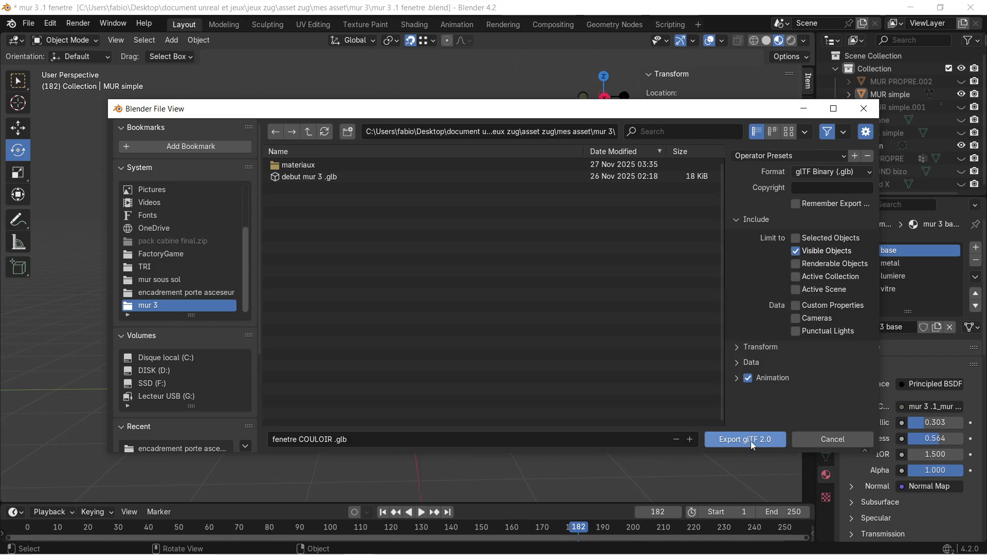
scroll(175, 231, up, 5)
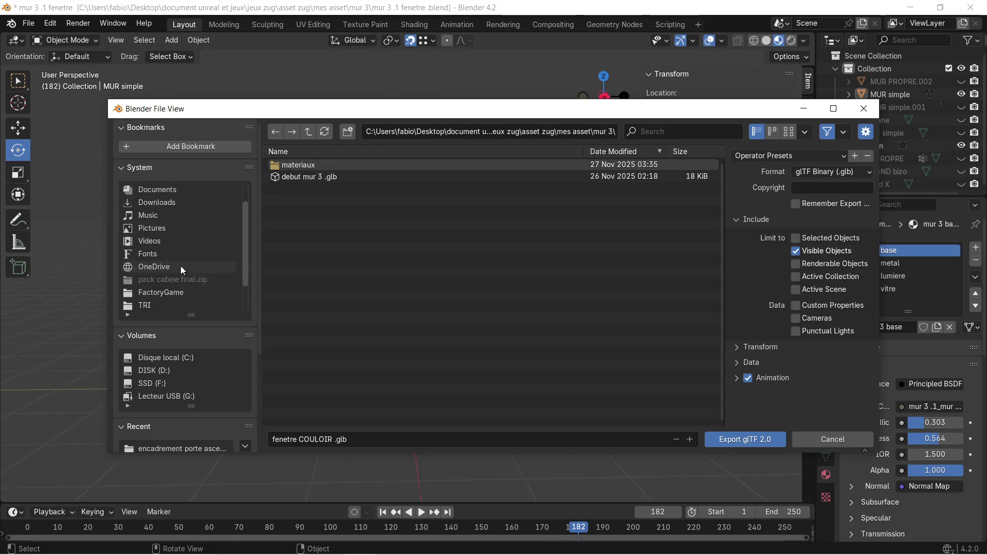
click(167, 202)
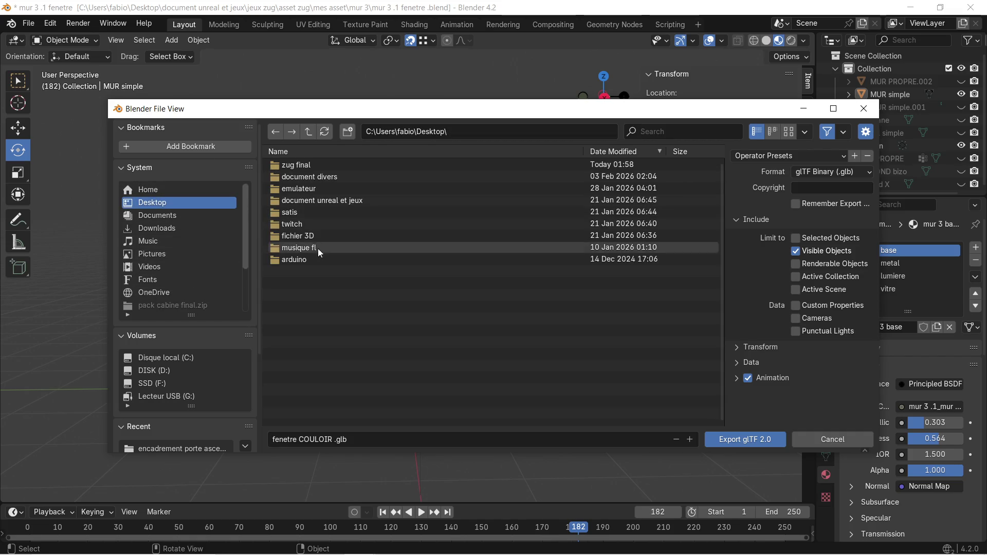
double_click(315, 166)
double_click(319, 167)
double_click(324, 164)
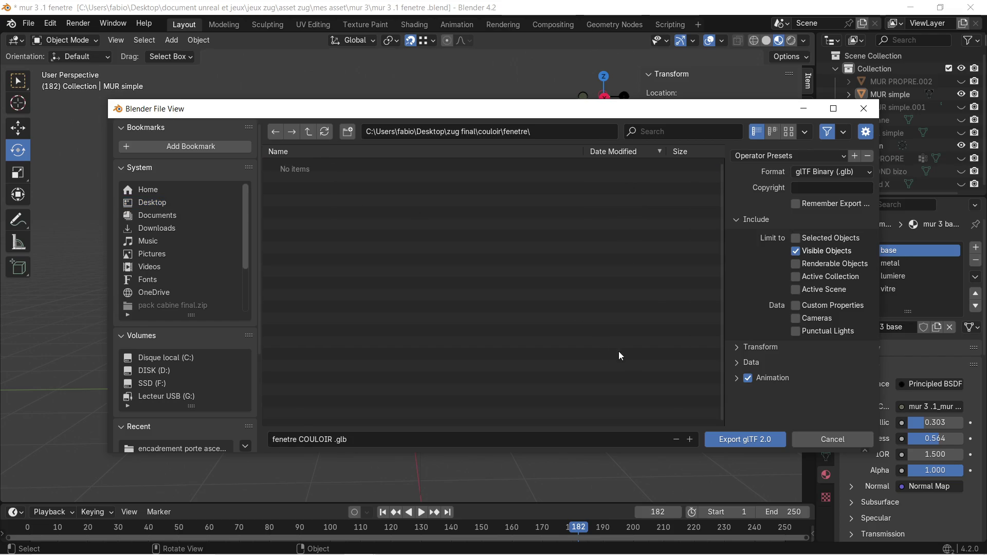
click(760, 440)
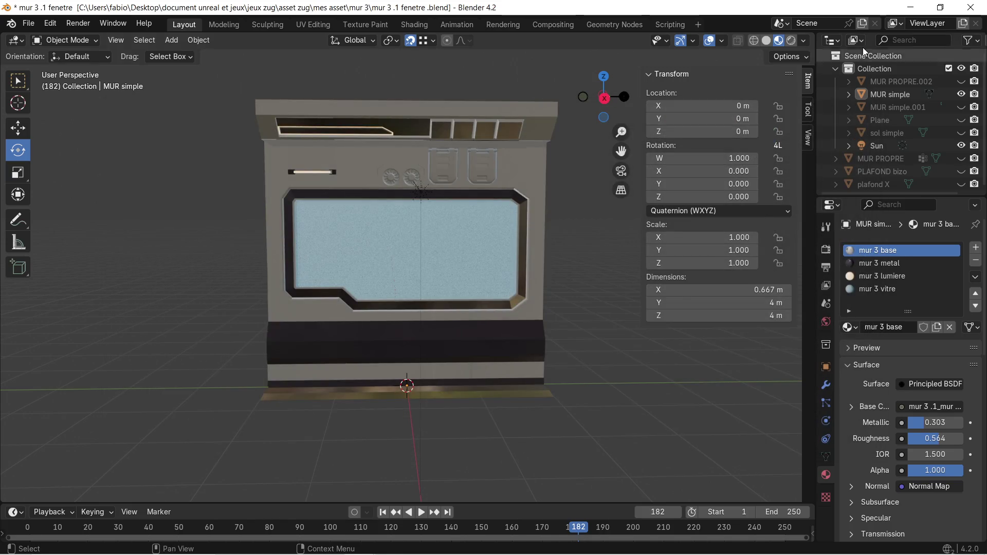
Minimize Blender, clear away the Explorer windows and launch Substance 3D Painter
click(909, 8)
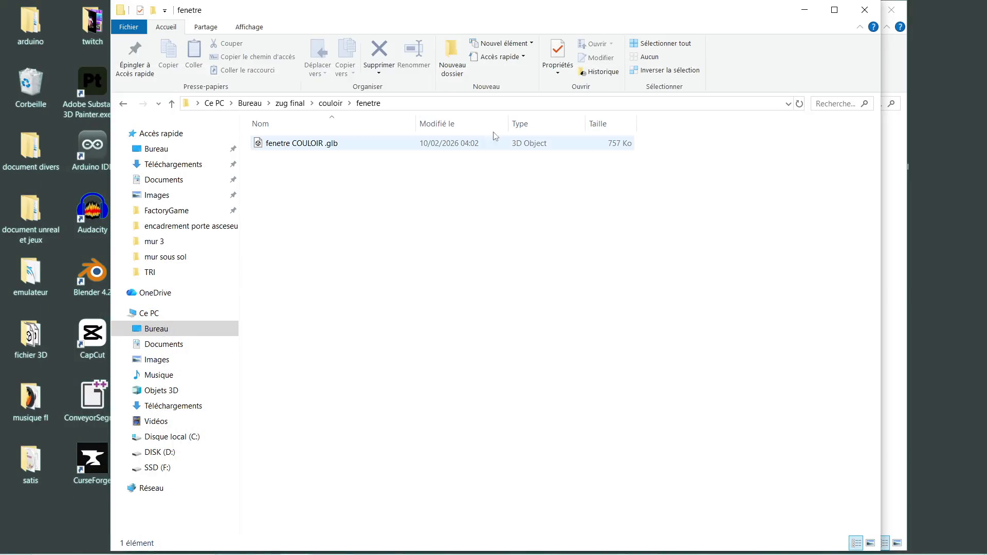
click(813, 10)
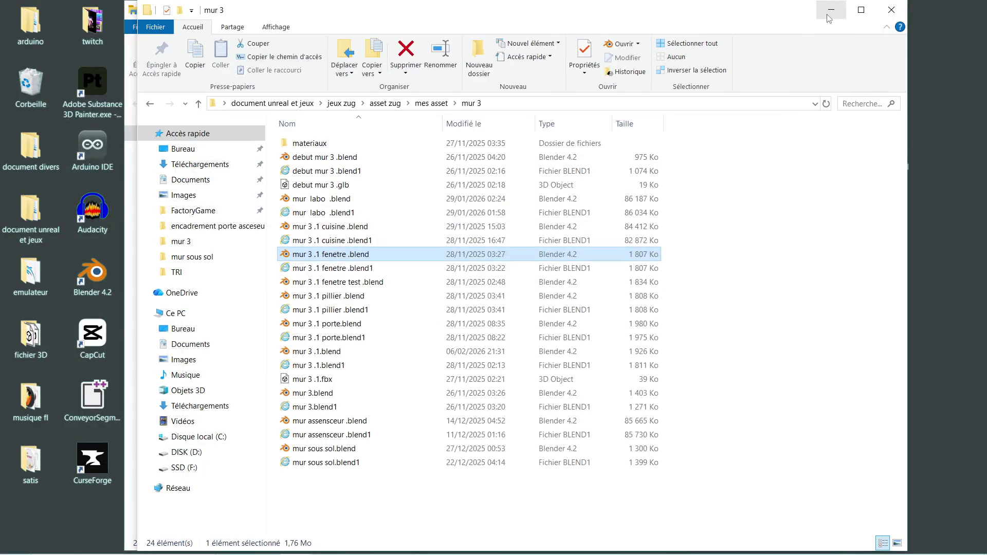
click(878, 15)
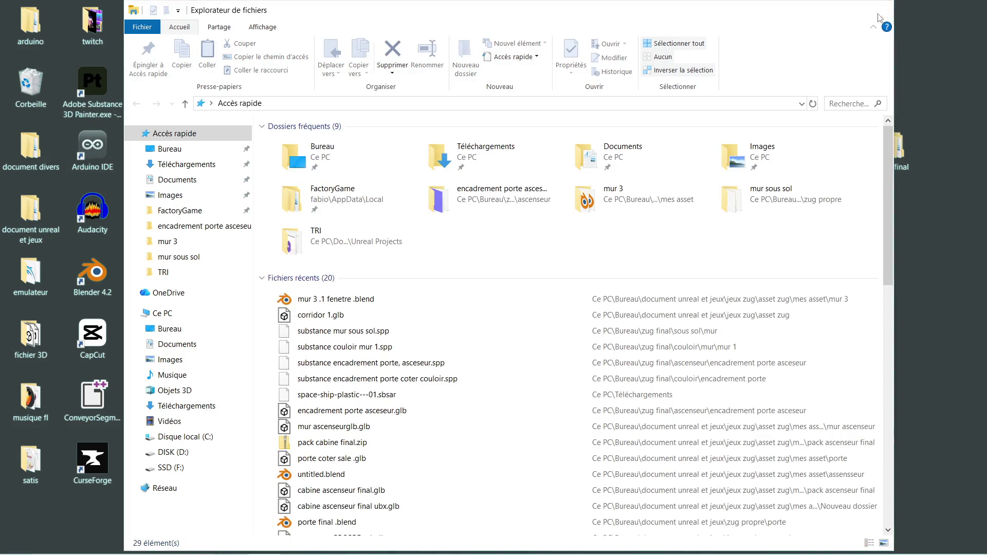
click(878, 12)
click(116, 100)
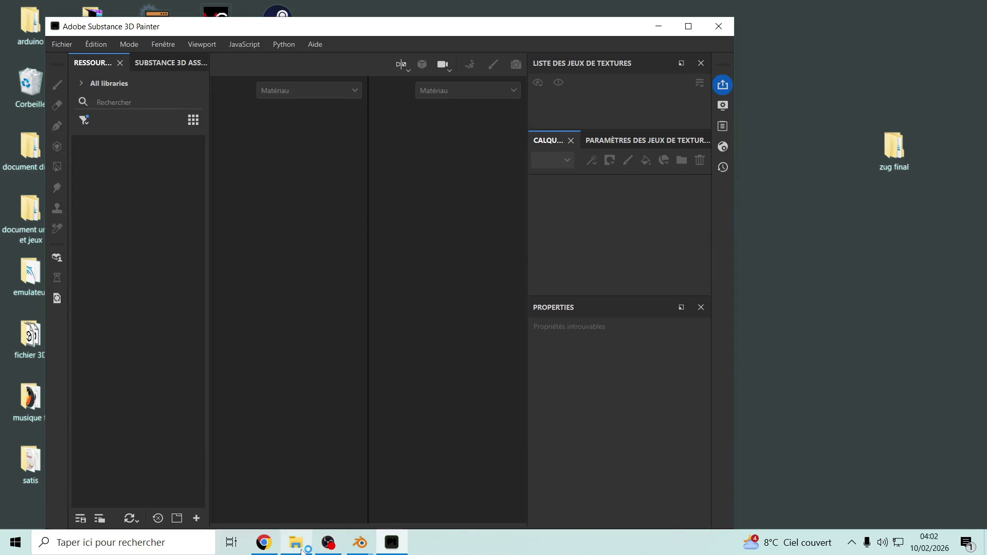
Load fenetre COULOIR .glb into a new Painter project with default settings
click(296, 542)
drag(417, 17, 757, 25)
mouse_move(658, 151)
mouse_down()
mouse_move(321, 267)
mouse_move(334, 271)
mouse_up()
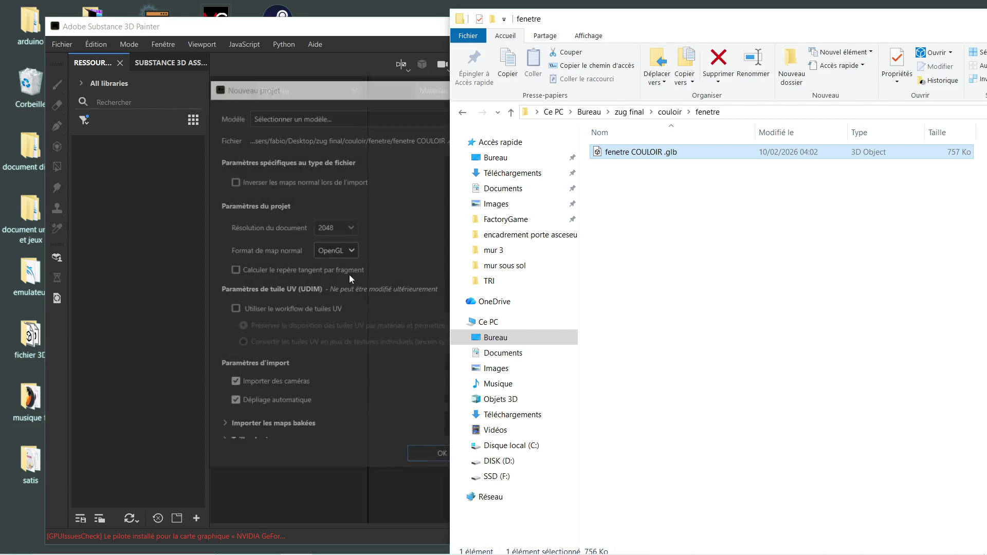
click(417, 458)
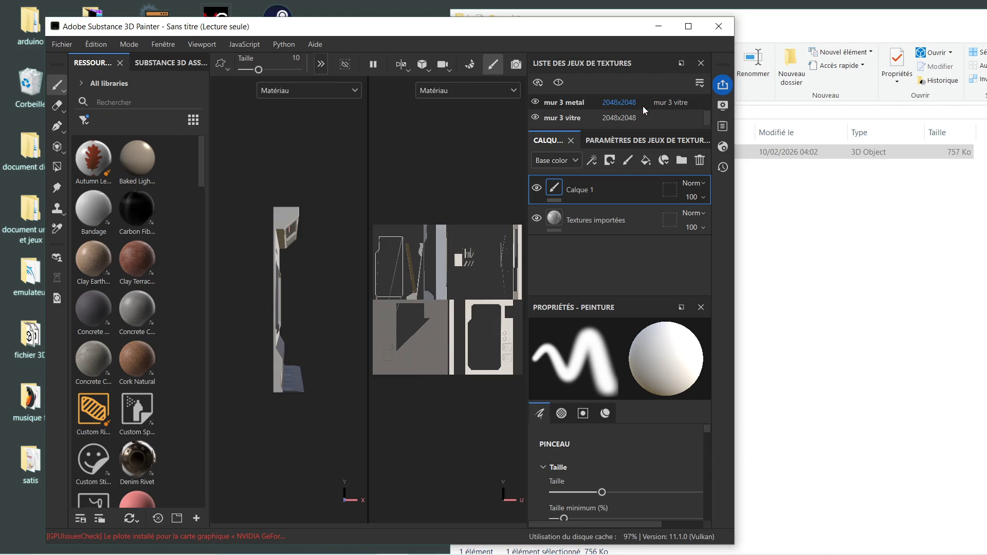
Peek at the Log, Display settings and Shader settings panels
scroll(633, 107, down, 2)
scroll(626, 115, up, 2)
scroll(626, 116, down, 2)
click(723, 124)
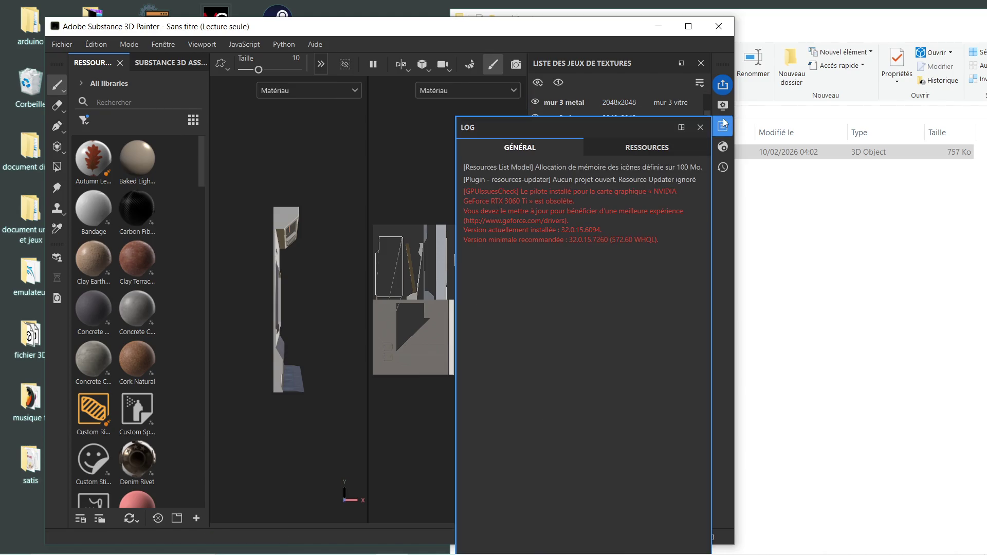
click(719, 108)
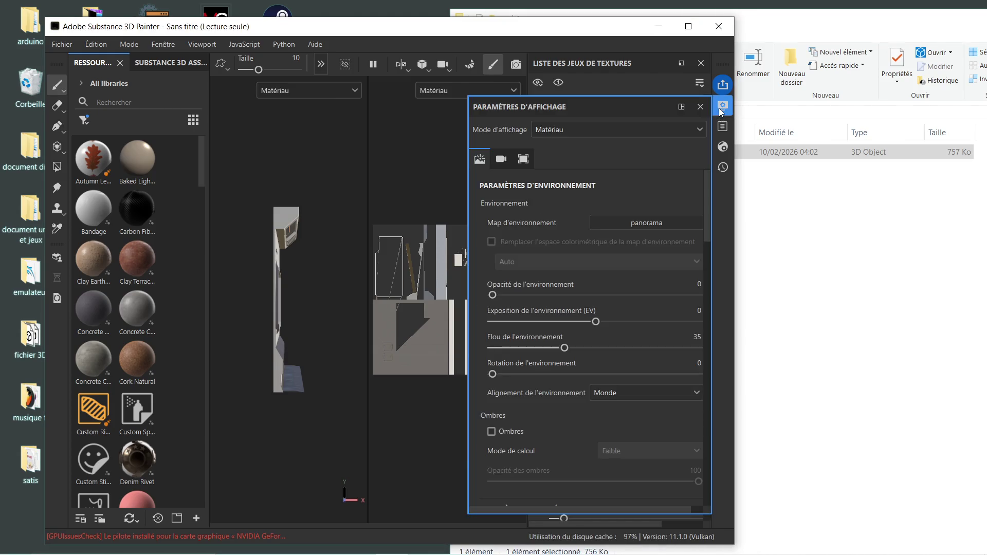
click(719, 106)
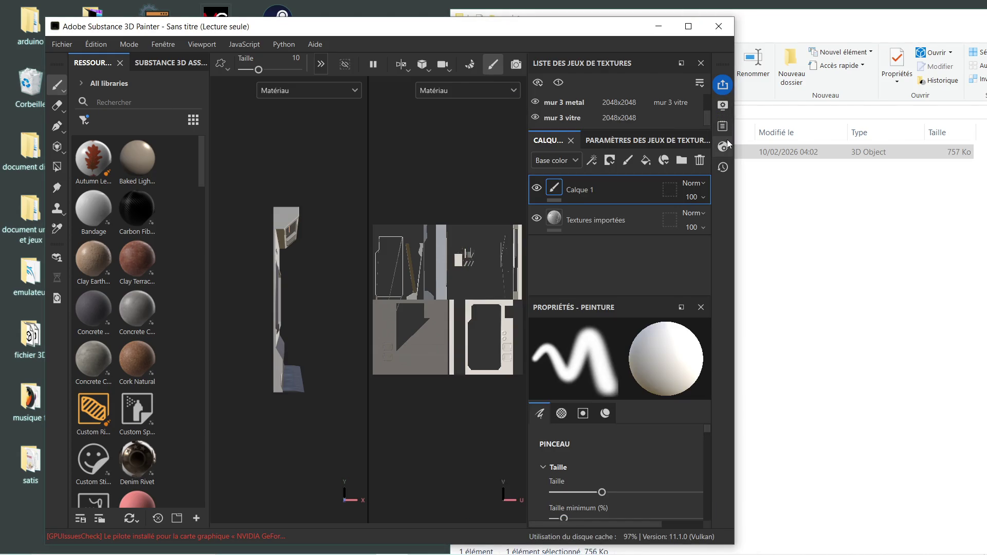
click(727, 142)
click(726, 145)
Switch to the 3D-only view and inspect the window pane, dials and panel sides
alt+drag(308, 289, 243, 293)
alt+right_drag(244, 293, 316, 271)
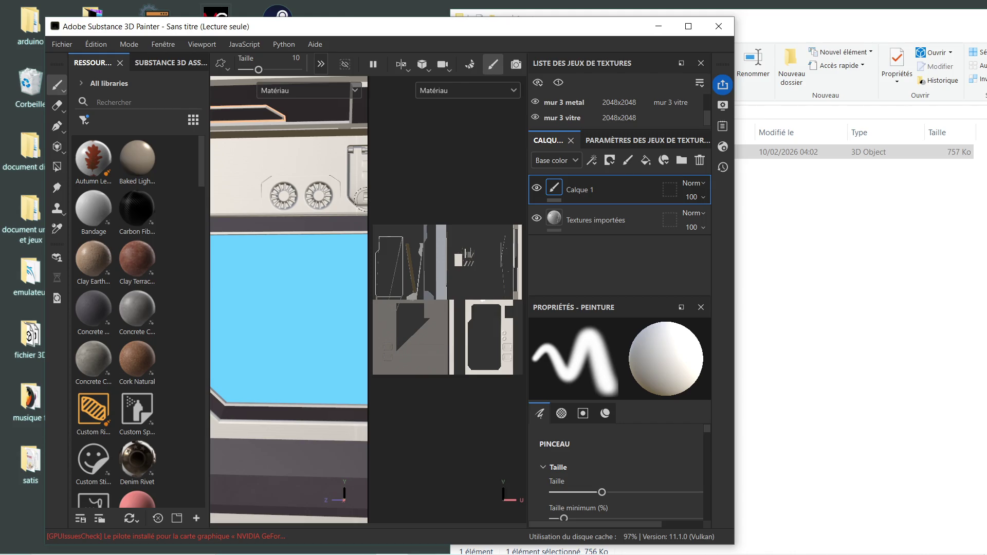
key(F2)
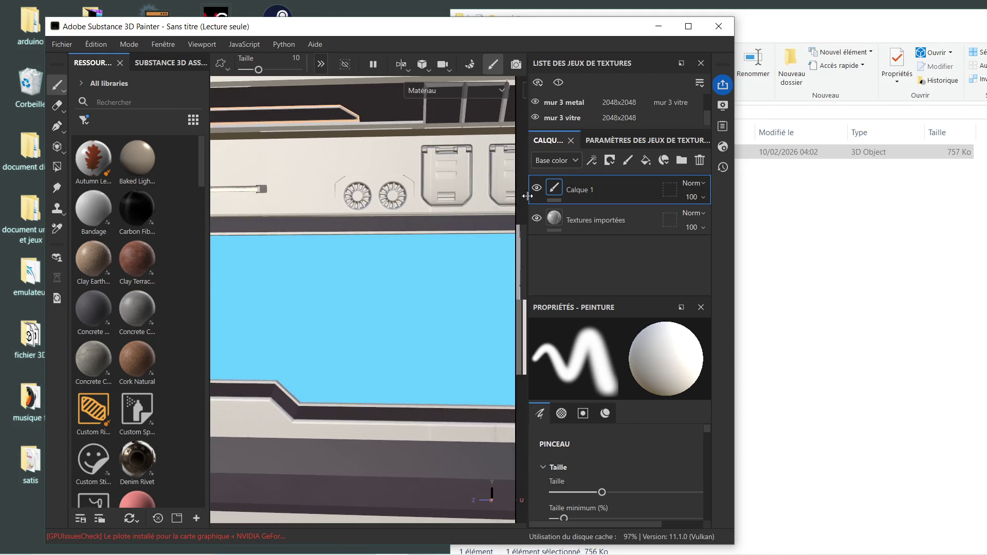
scroll(394, 252, down, 4)
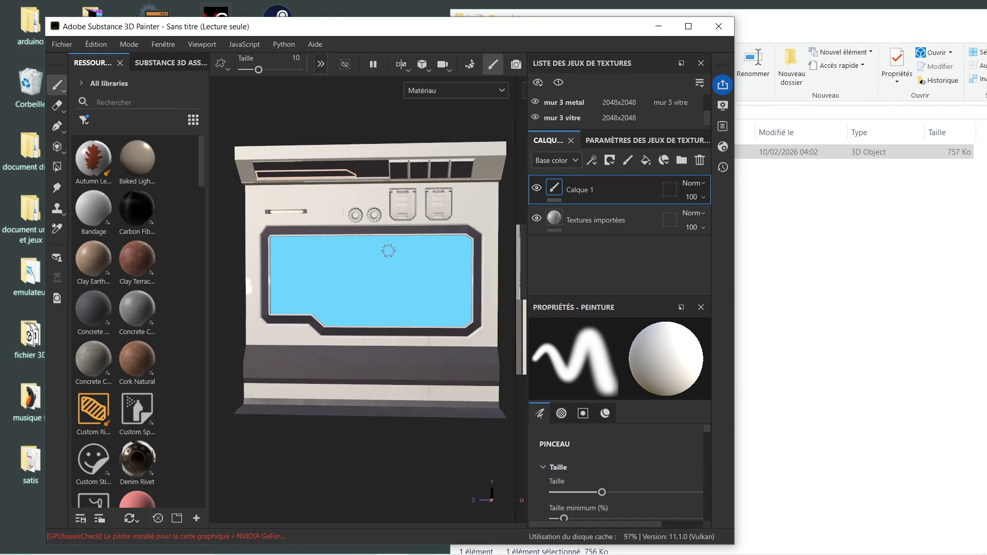
scroll(324, 226, up, 2)
mouse_move(321, 240)
alt+mouse_down()
mouse_move(333, 249)
mouse_move(315, 249)
mouse_move(373, 249)
mouse_move(370, 236)
mouse_move(370, 244)
alt+mouse_up()
scroll(398, 237, up, 1)
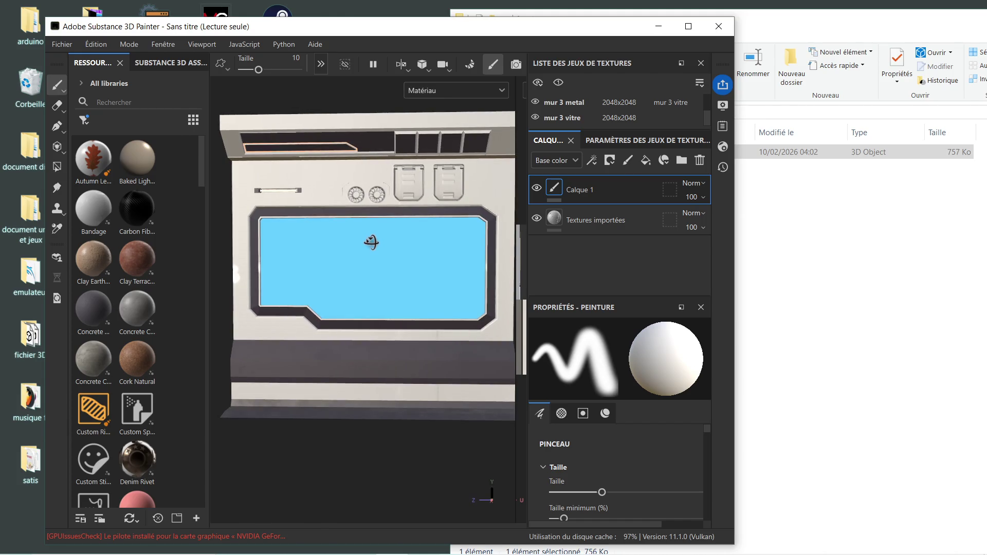
scroll(378, 184, up, 3)
scroll(378, 188, down, 3)
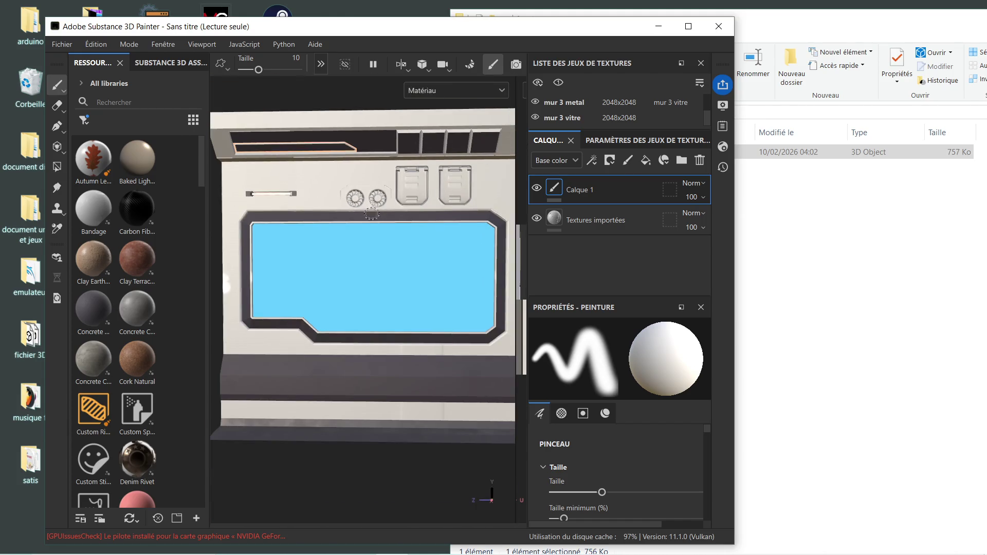
mouse_move(368, 260)
alt+mouse_down()
mouse_move(368, 233)
mouse_move(381, 244)
mouse_move(370, 231)
alt+mouse_up()
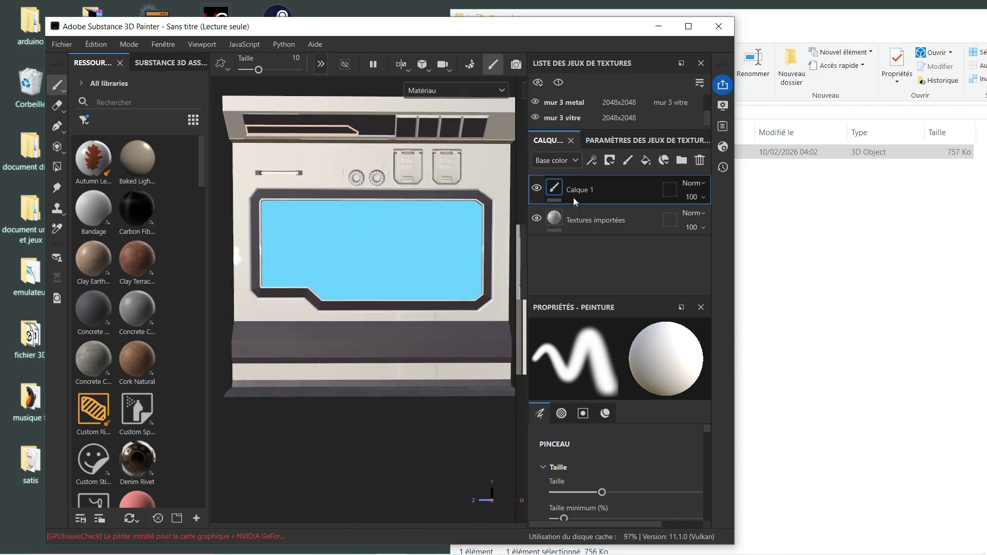
Hide the Textures importées layer, reframe the panel straight on, and close Painter
click(536, 218)
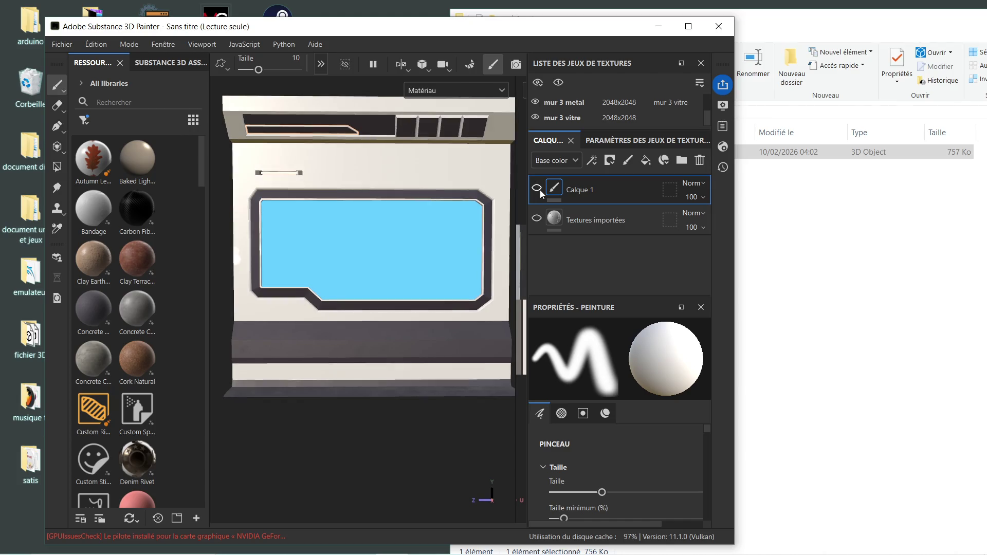
alt+drag(382, 253, 376, 260)
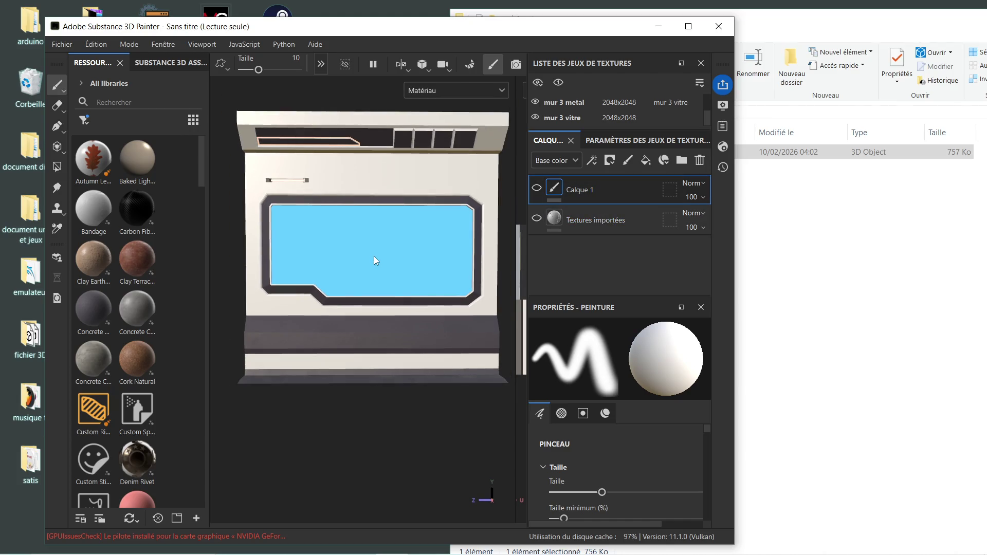
mouse_move(368, 264)
alt+middle_down()
mouse_move(388, 276)
mouse_move(382, 266)
alt+middle_up()
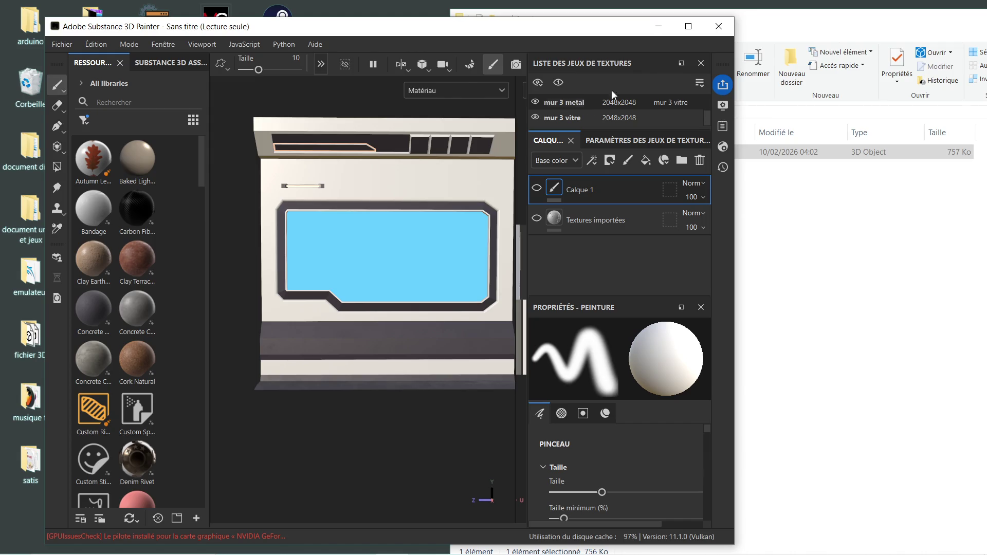
click(720, 27)
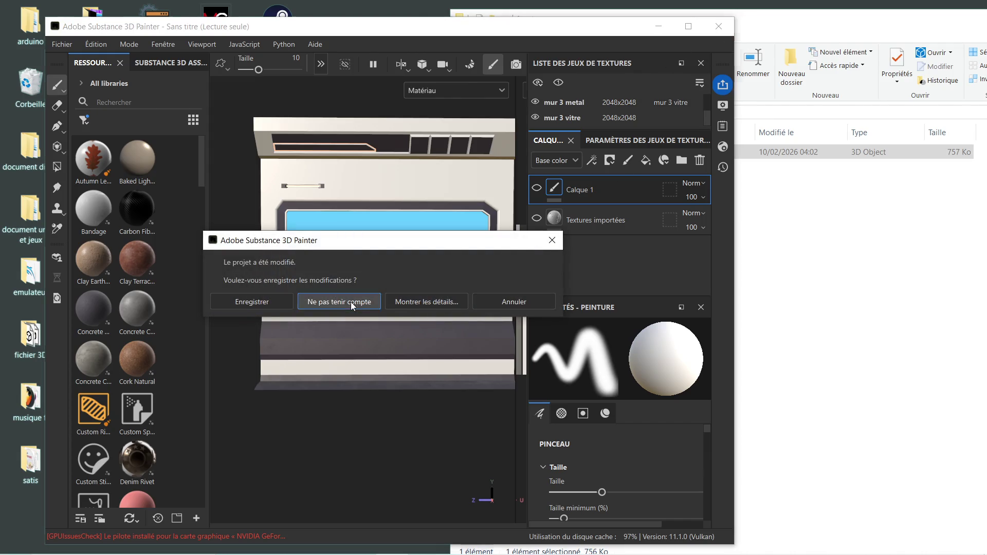
Discard the unsaved Painter project and launch Blender 4.2
click(350, 302)
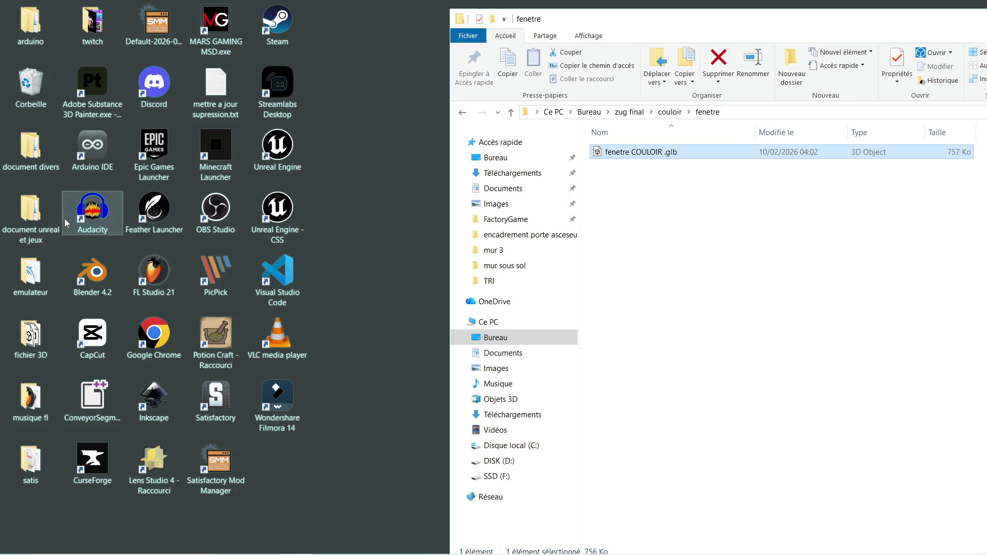
double_click(93, 272)
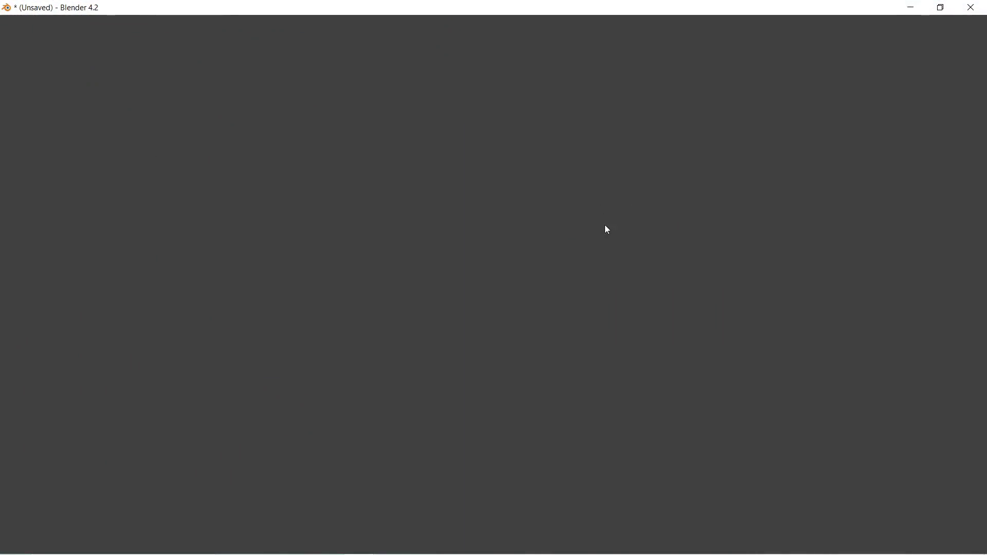
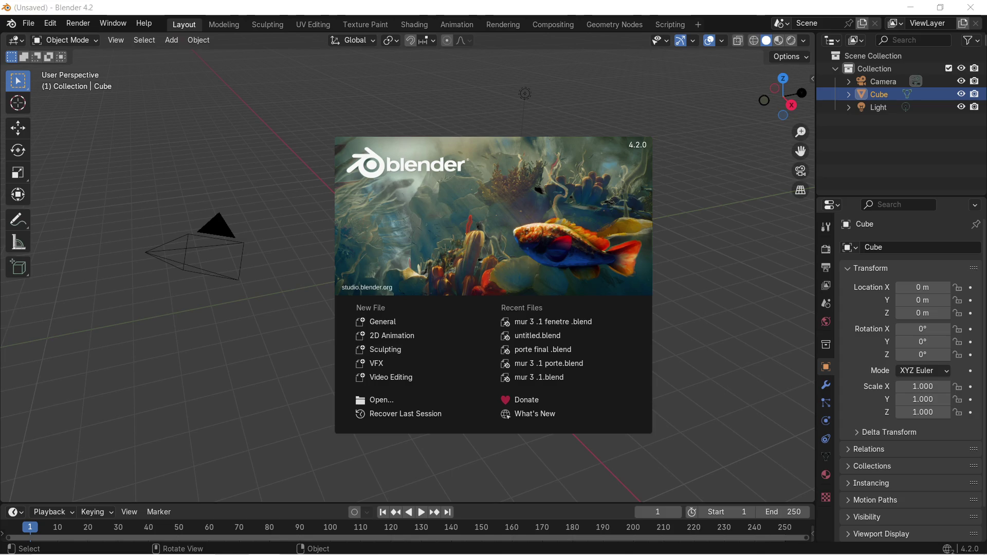
Close the splash screen and delete Blender's default camera, cube and light
click(297, 205)
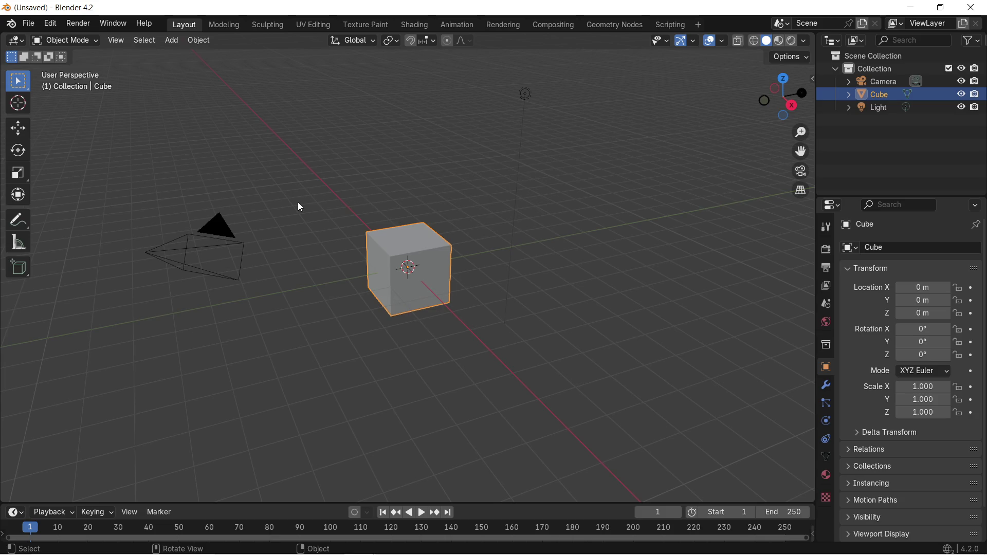
key(a)
key(x)
click(301, 207)
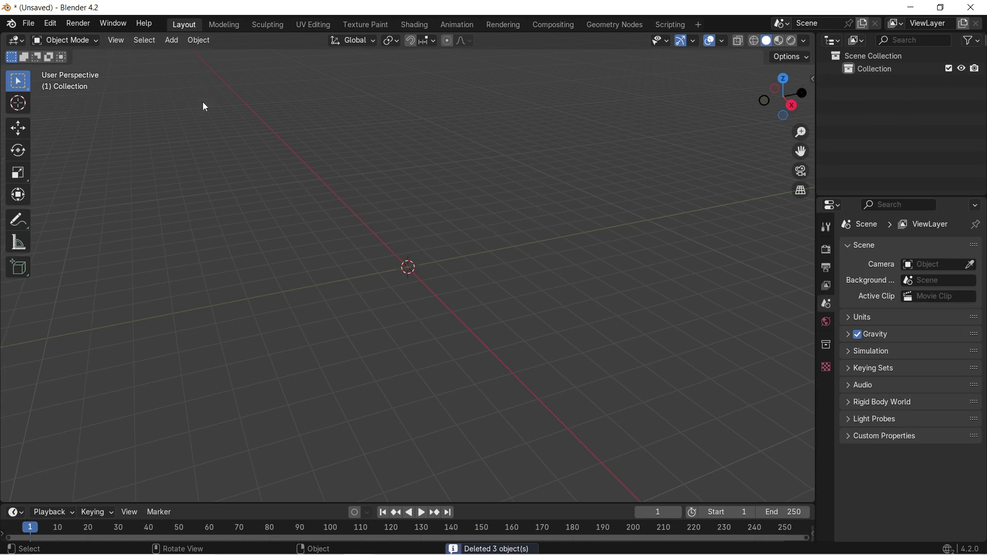
Import fenetre COULOIR .glb from Explorer as a glTF 2.0 model and frame the wall
click(38, 30)
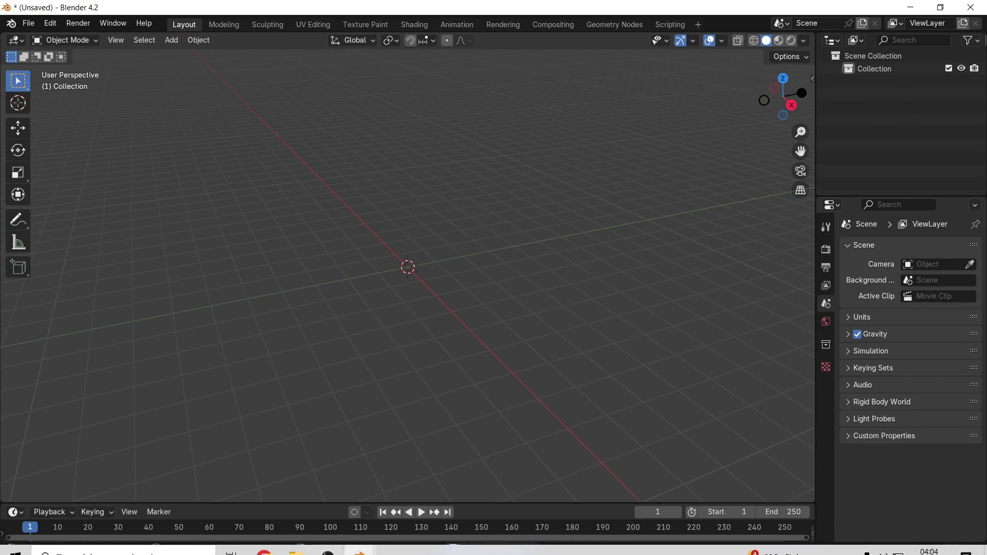
click(296, 552)
drag(662, 151, 248, 440)
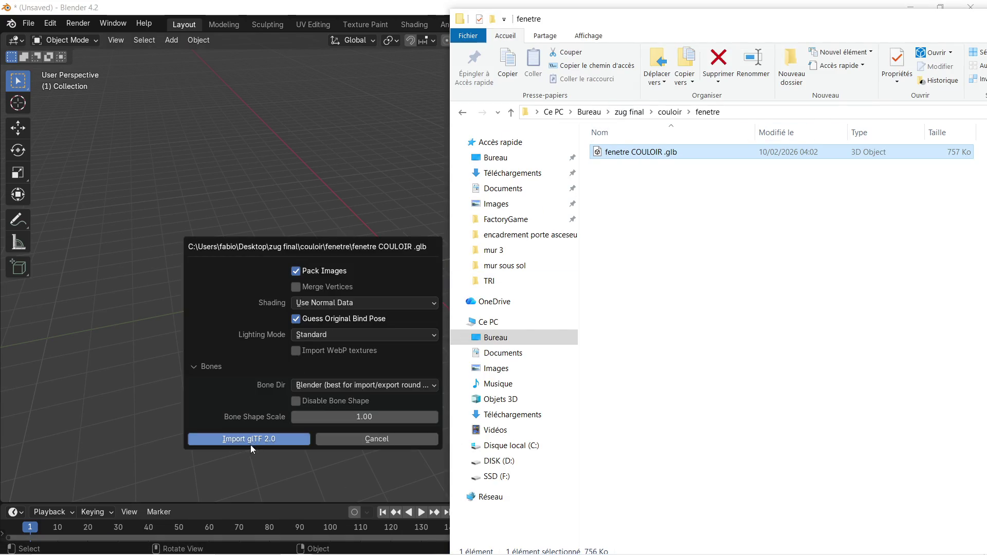
click(251, 441)
scroll(511, 207, up, 8)
mouse_move(497, 249)
middle_down()
mouse_move(454, 205)
mouse_move(551, 248)
mouse_move(522, 205)
mouse_move(525, 264)
mouse_move(511, 251)
middle_up()
scroll(511, 251, down, 5)
scroll(504, 254, up, 4)
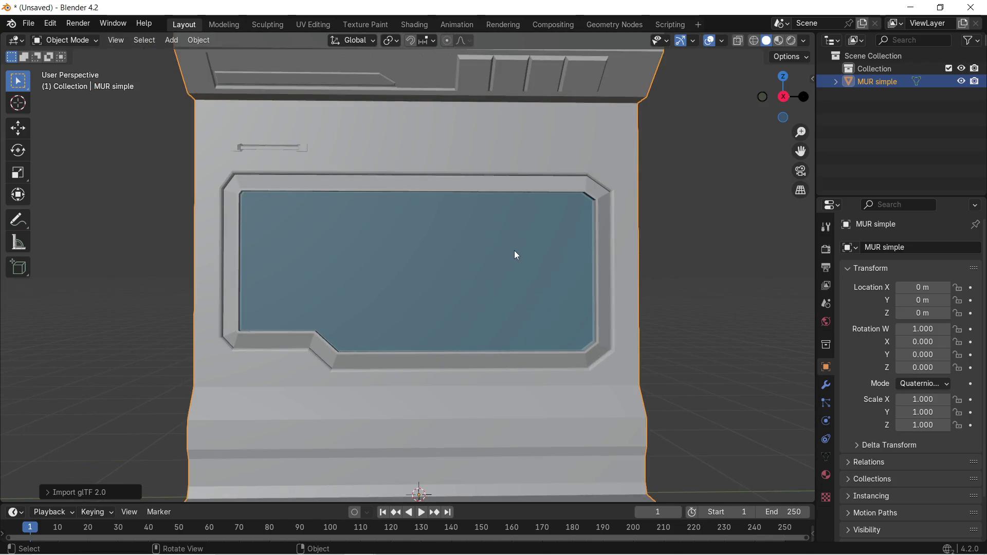
Remove the mur 3 metal material slot, leaving mur 3 base, lumiere and vitre
click(826, 385)
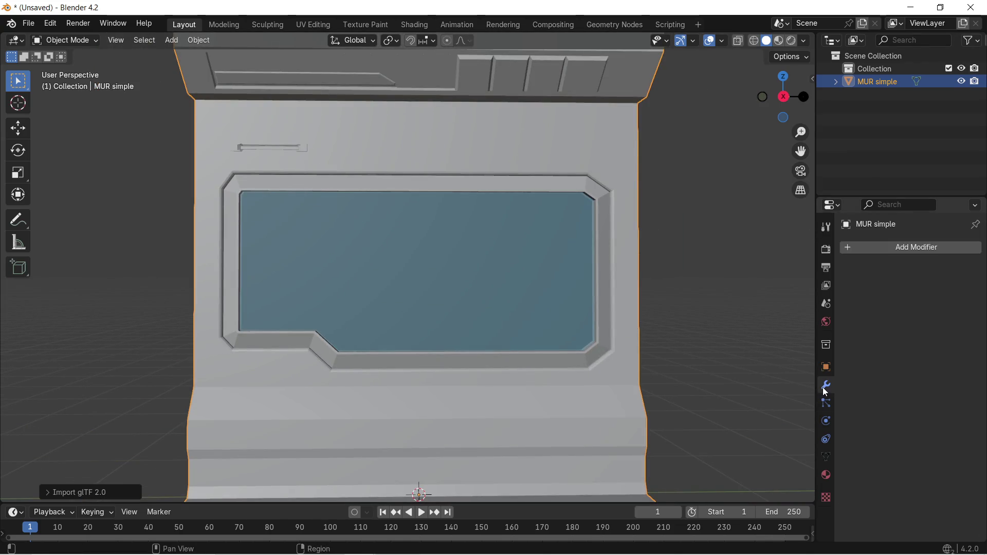
click(830, 475)
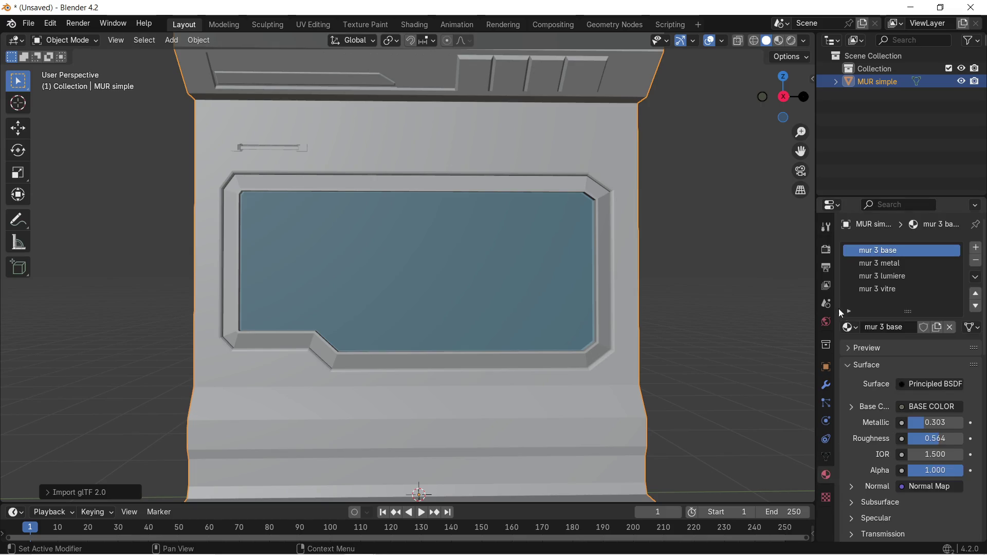
click(935, 264)
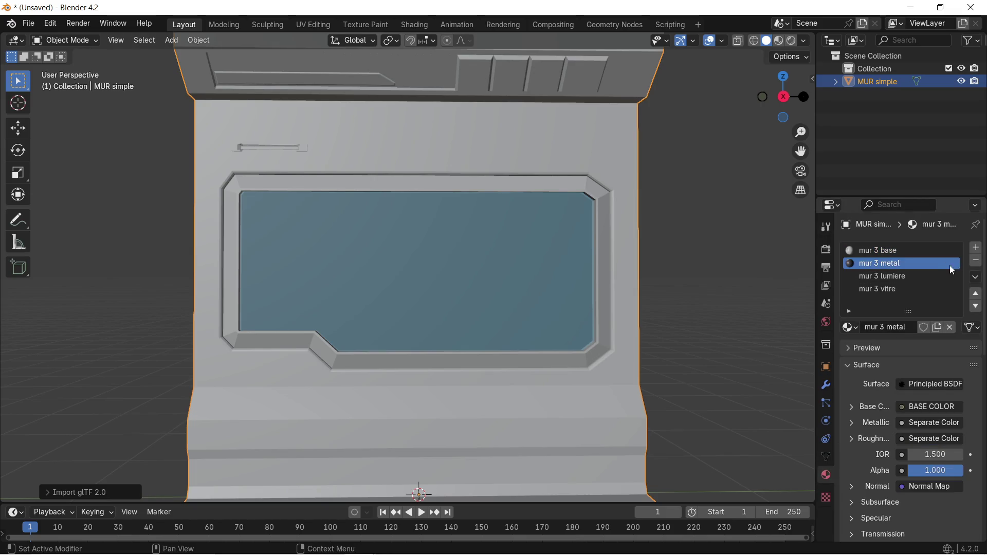
click(976, 262)
scroll(529, 195, down, 2)
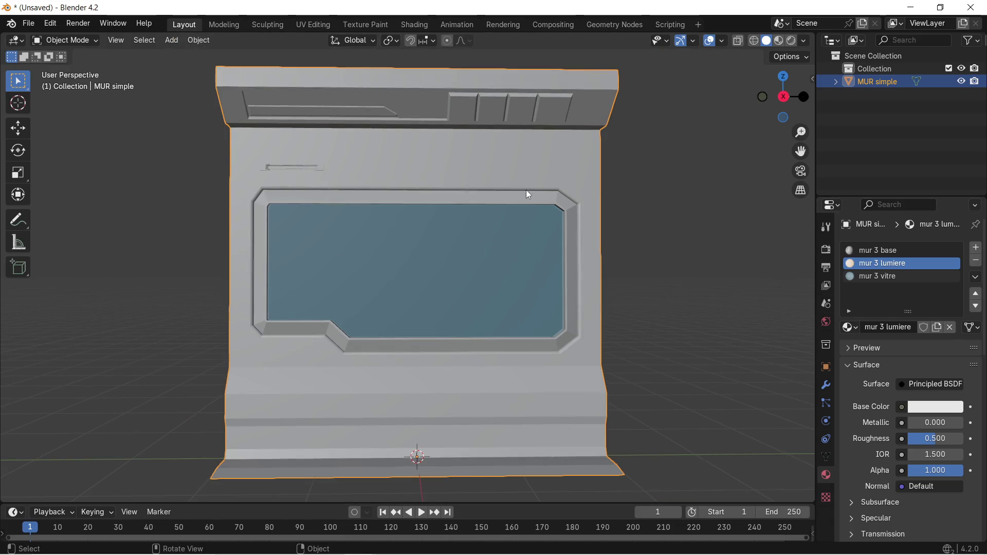
scroll(495, 196, up, 1)
scroll(489, 193, down, 1)
mouse_move(412, 190)
shift+middle_down()
mouse_move(462, 196)
mouse_move(440, 229)
mouse_move(482, 219)
mouse_move(494, 183)
mouse_move(453, 186)
mouse_move(456, 208)
shift+middle_up()
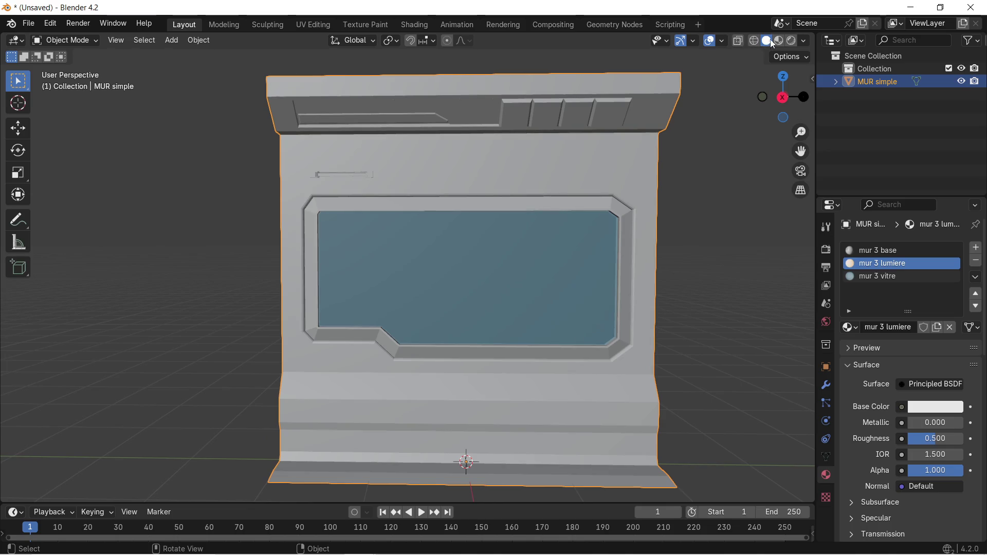
Switch the viewport to Material Preview and orbit to inspect the wall's materials and glass
click(773, 44)
scroll(409, 163, up, 4)
mouse_move(391, 161)
middle_down()
mouse_move(457, 150)
mouse_move(473, 247)
mouse_move(493, 217)
mouse_move(485, 193)
mouse_move(454, 177)
mouse_move(397, 183)
mouse_move(406, 254)
mouse_move(447, 297)
mouse_move(451, 238)
mouse_move(437, 238)
mouse_move(463, 202)
mouse_move(433, 255)
mouse_move(431, 206)
mouse_move(445, 218)
middle_up()
scroll(372, 90, up, 2)
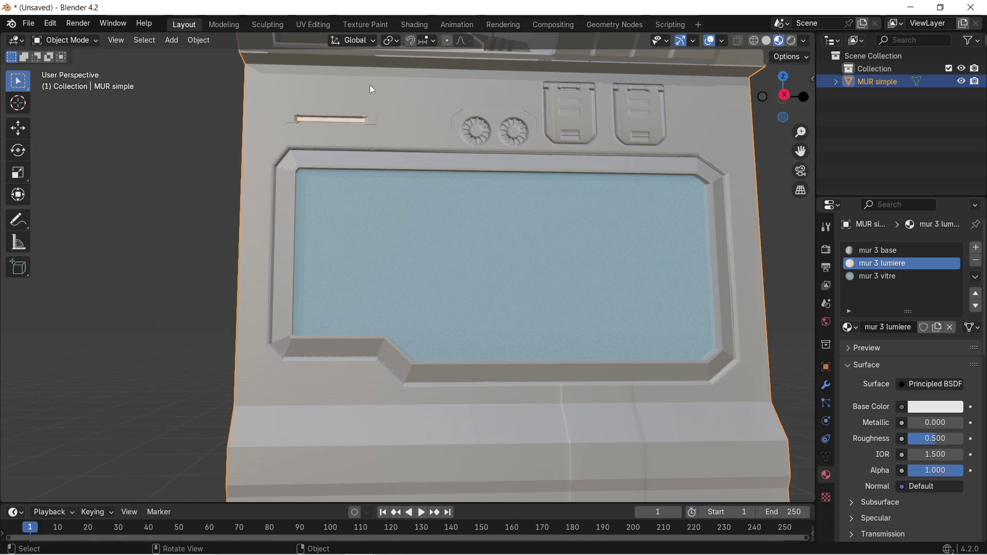
mouse_move(381, 127)
middle_down()
mouse_move(392, 220)
mouse_move(391, 156)
middle_up()
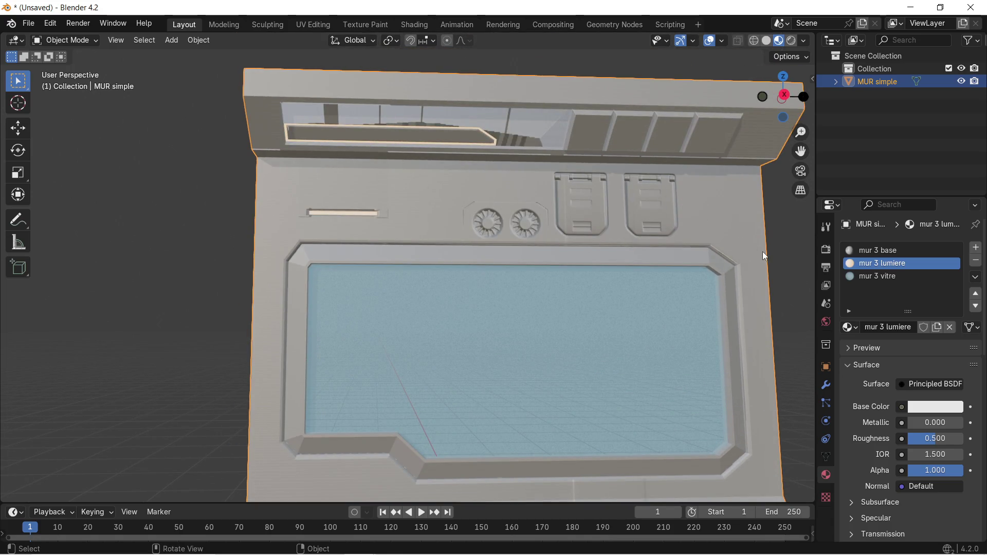
mouse_move(518, 188)
middle_down()
mouse_move(504, 209)
mouse_move(514, 183)
mouse_move(536, 187)
middle_up()
Make mur 3 base the active material slot and enter Edit Mode on the wall mesh
click(897, 253)
mouse_move(668, 260)
middle_down()
mouse_move(617, 263)
mouse_move(563, 248)
mouse_move(565, 272)
mouse_move(474, 202)
mouse_move(473, 309)
mouse_move(482, 262)
mouse_move(504, 254)
middle_up()
scroll(617, 262, down, 2)
scroll(502, 233, up, 3)
scroll(533, 247, up, 4)
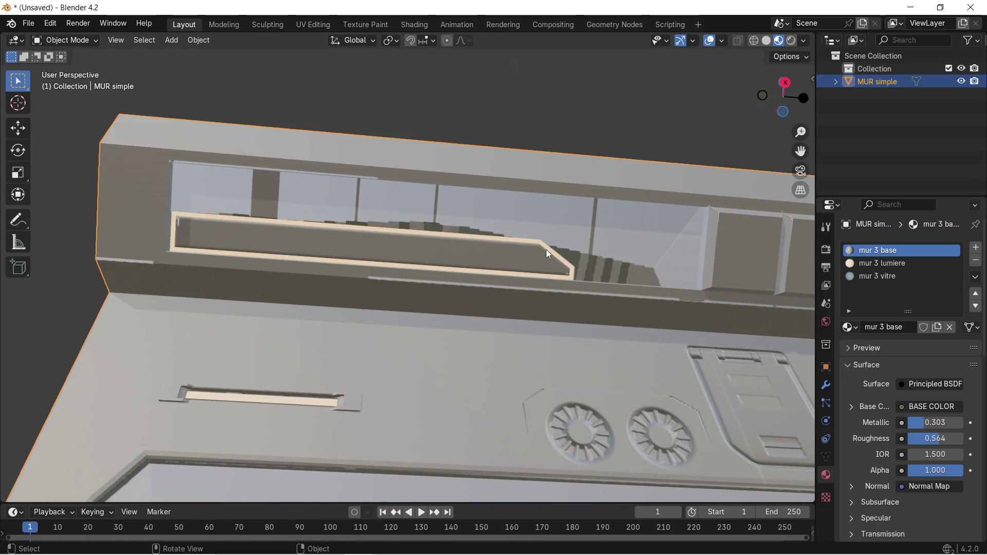
key(Tab)
mouse_move(637, 243)
middle_down()
mouse_move(514, 256)
mouse_move(461, 234)
middle_up()
scroll(461, 233, up, 6)
scroll(461, 232, down, 4)
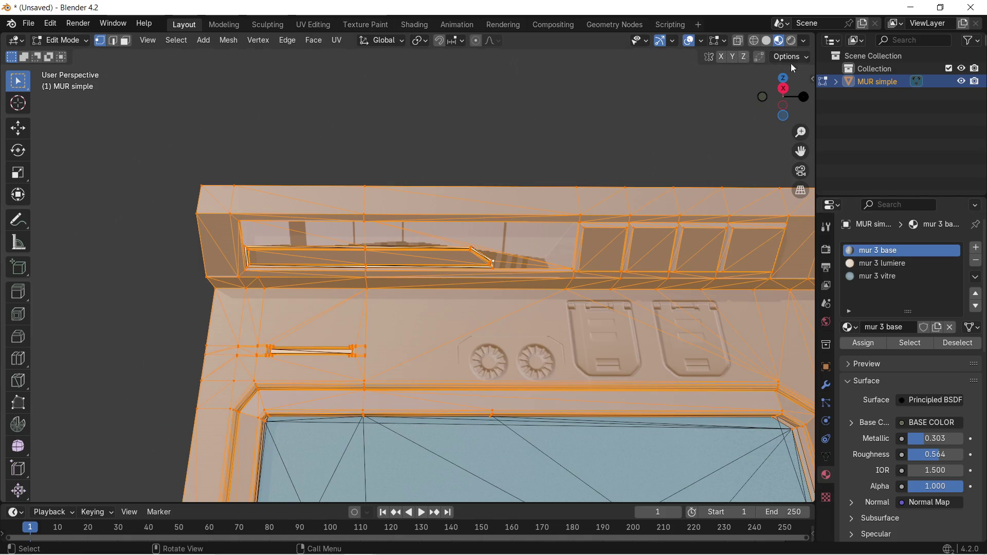
In the Shading workspace, delete mur 3 base's image texture and Normal Map nodes
click(400, 25)
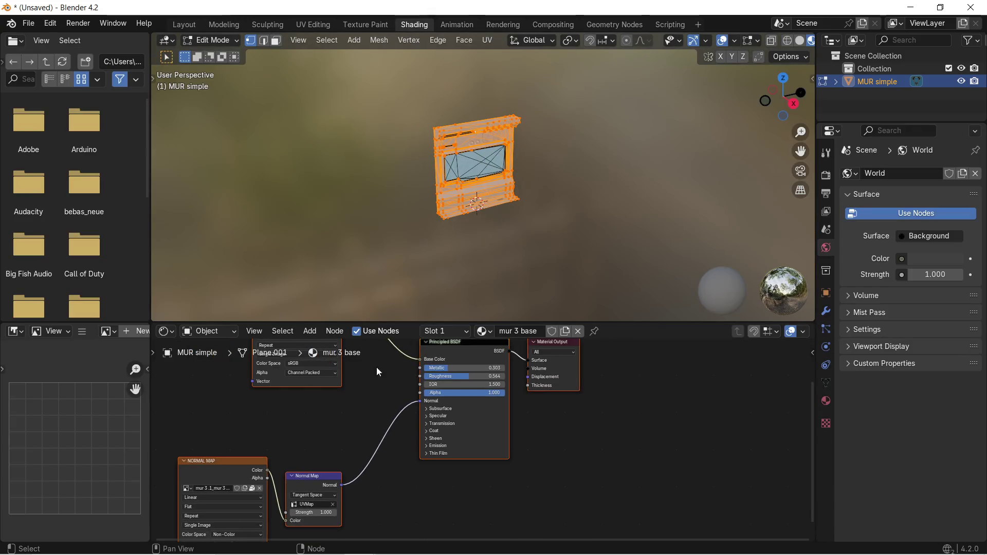
middle_drag(362, 388, 416, 431)
scroll(417, 431, down, 2)
drag(341, 381, 436, 510)
key(x)
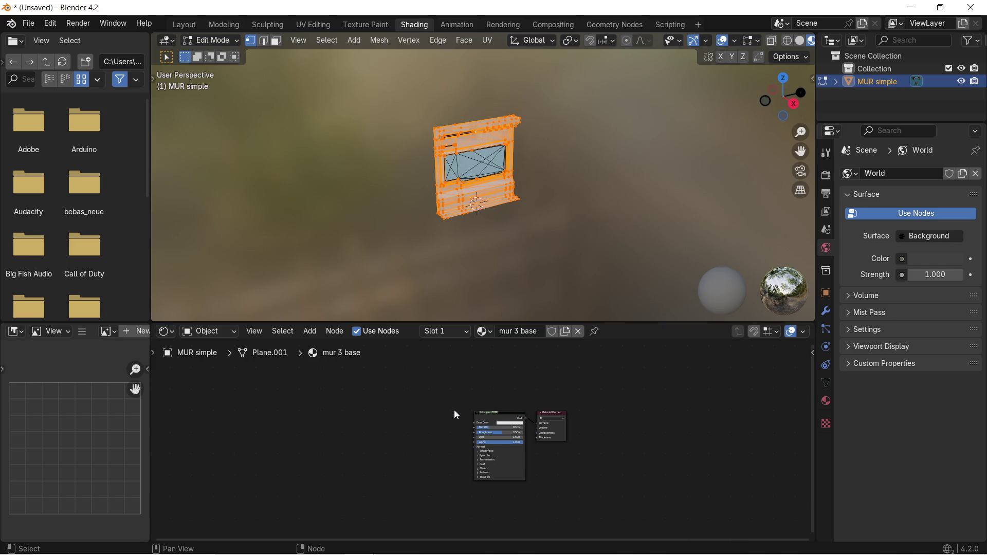
scroll(462, 380, up, 1)
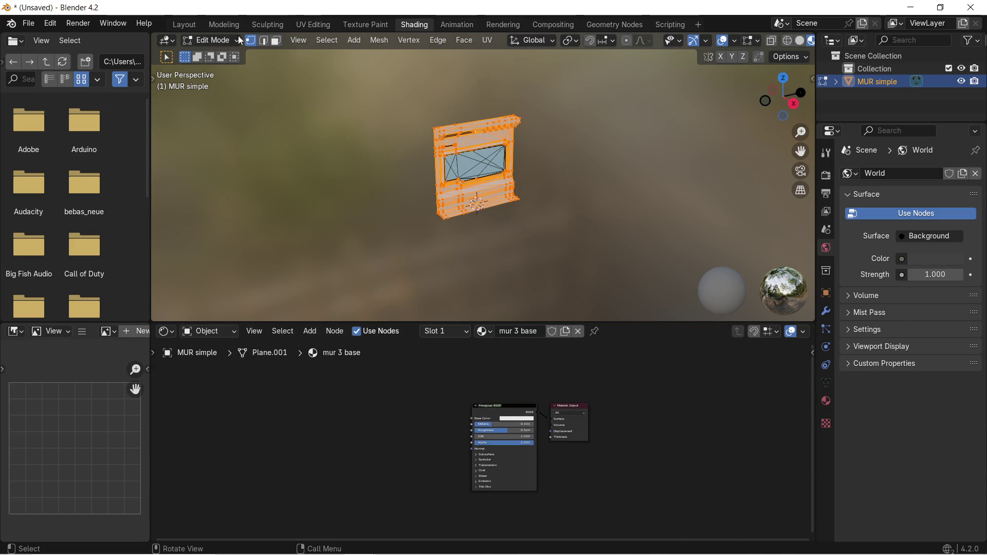
Back in Layout, view the wall from the top and select the entire mesh
click(183, 24)
scroll(565, 291, down, 5)
scroll(513, 301, up, 4)
click(555, 289)
scroll(544, 288, up, 3)
scroll(541, 288, down, 3)
mouse_move(541, 290)
alt+middle_down()
mouse_move(546, 307)
mouse_move(544, 226)
mouse_move(526, 224)
mouse_move(529, 239)
alt+middle_up()
scroll(525, 225, up, 2)
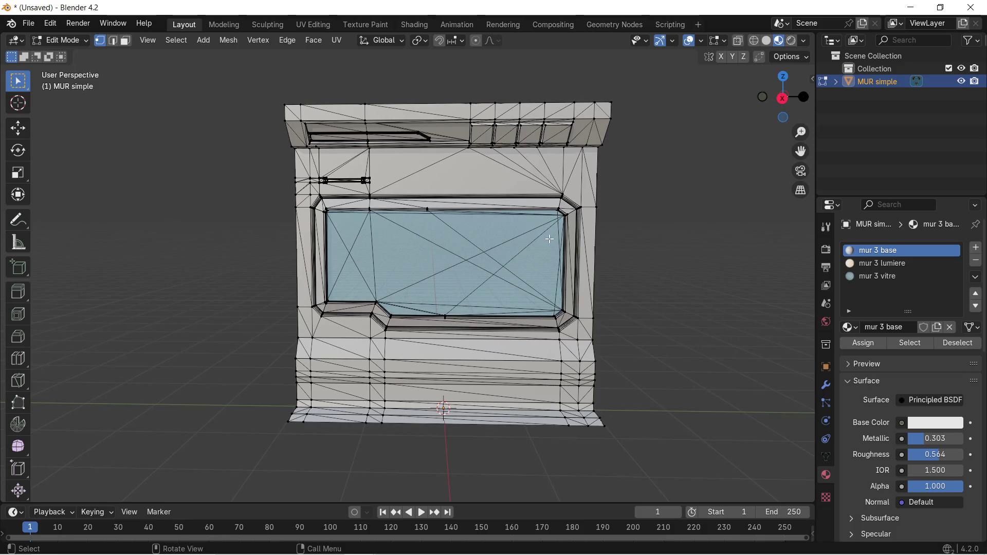
key(a)
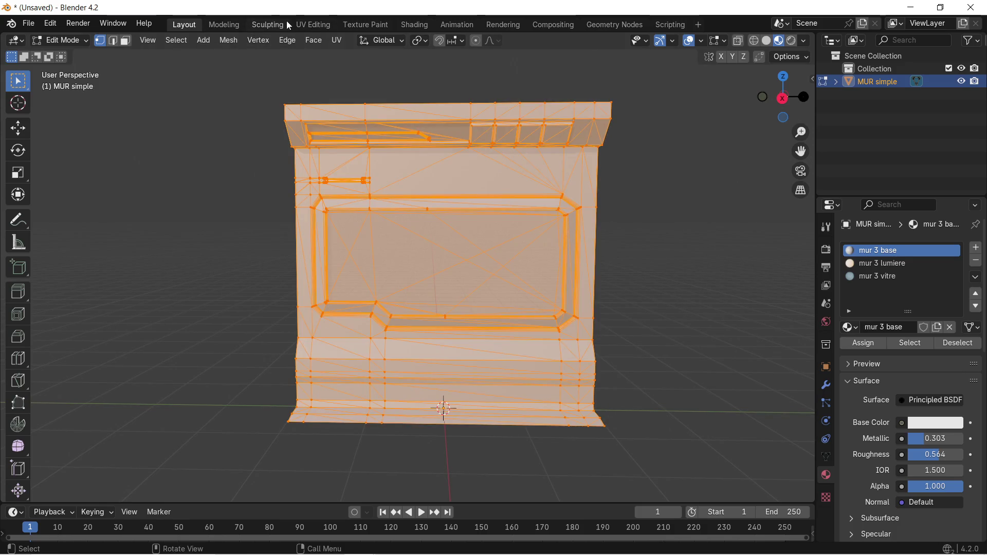
In UV Editing, select all and merge the wall's duplicate vertices by distance (740 removed)
click(301, 26)
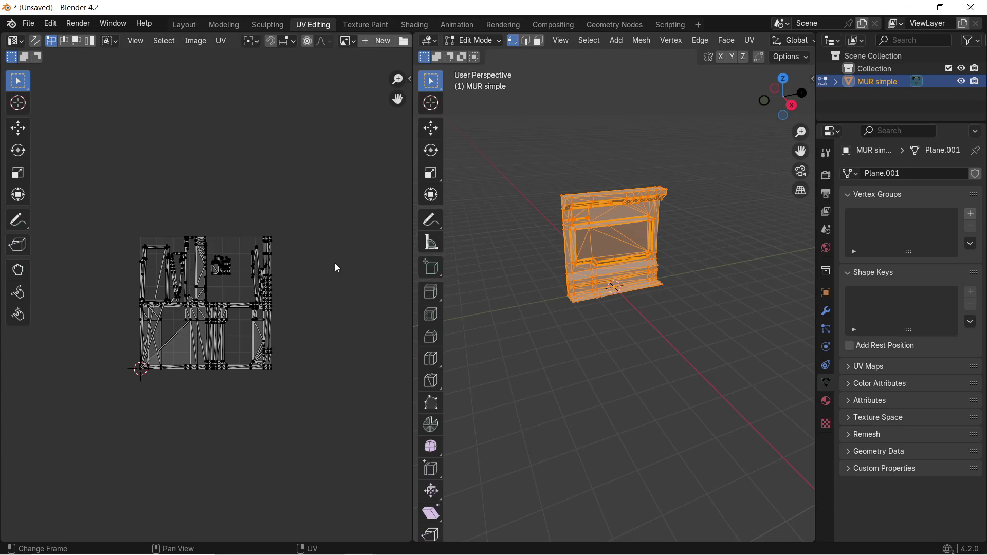
scroll(205, 275, down, 1)
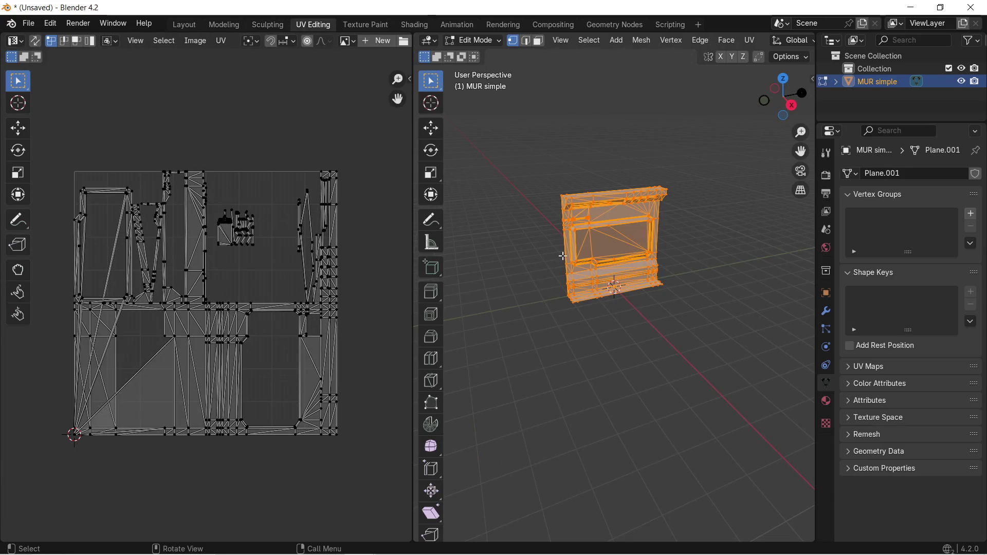
scroll(562, 256, up, 2)
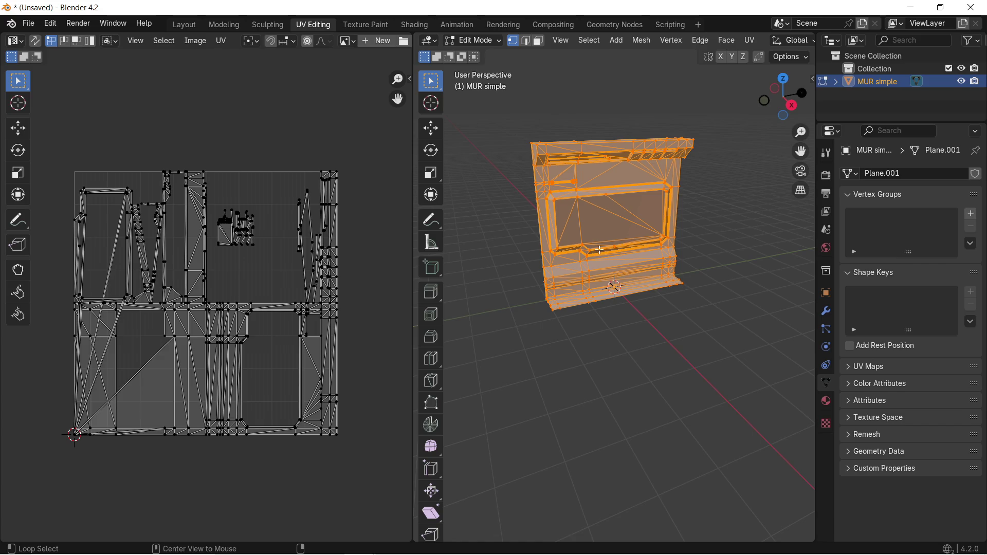
key(b)
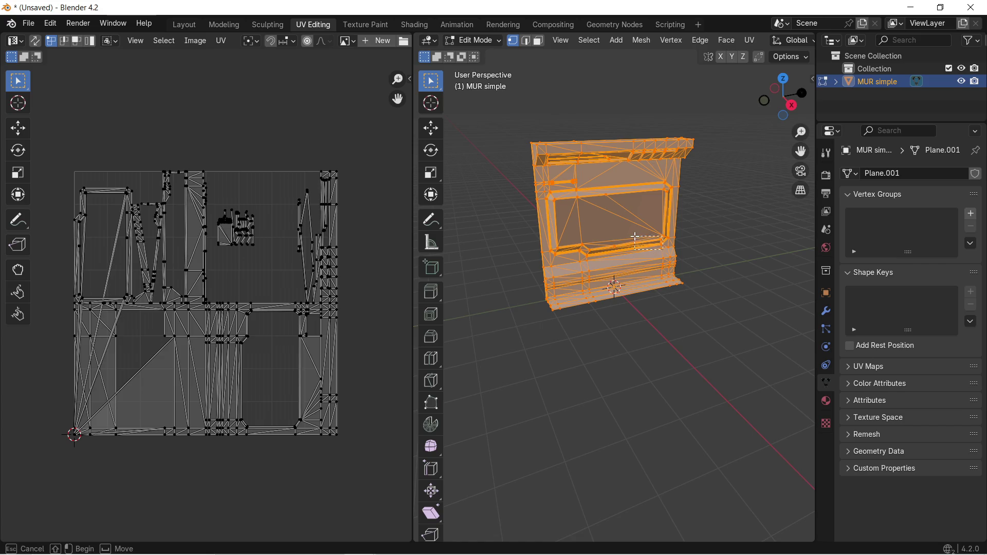
drag(636, 237, 683, 236)
mouse_move(688, 235)
middle_down()
mouse_move(694, 242)
mouse_move(662, 206)
middle_up()
scroll(663, 206, up, 4)
scroll(663, 193, down, 2)
shift+middle_drag(650, 172, 649, 254)
key(a)
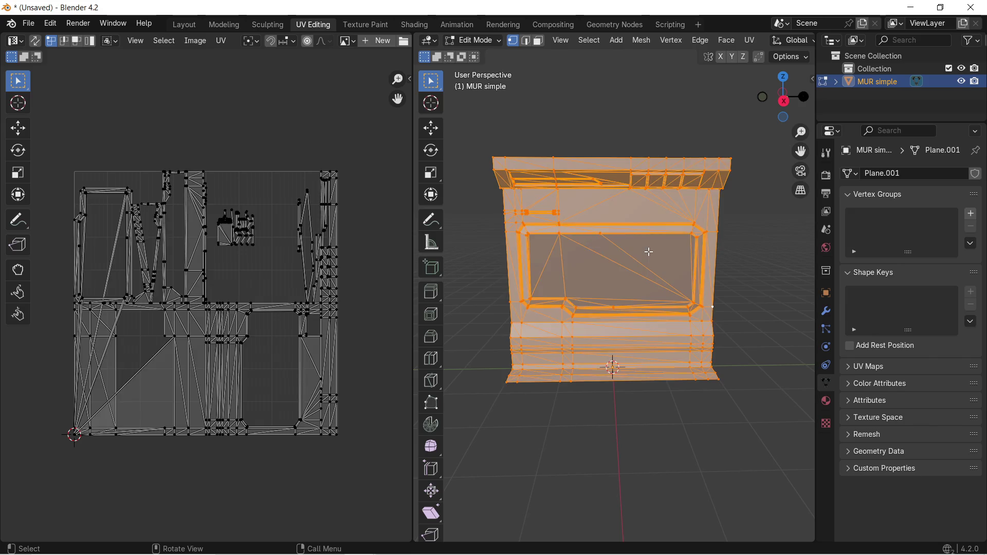
key(m)
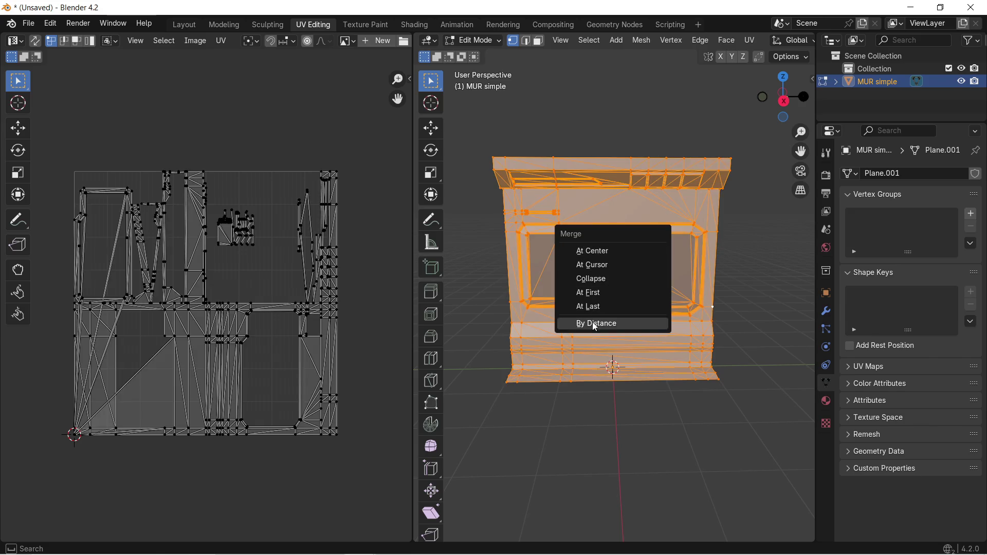
click(592, 322)
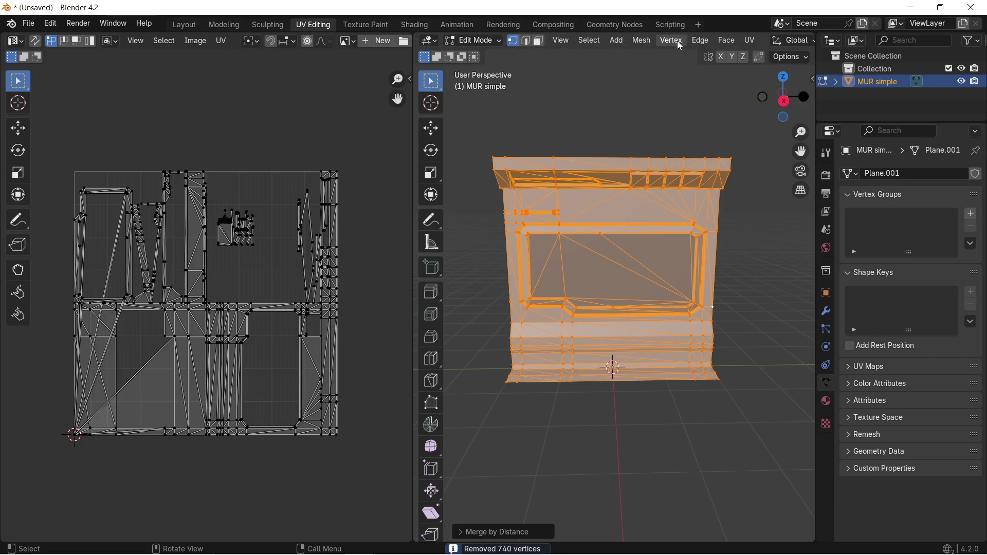
Unwrap the whole wall mesh with Smart UV Project using the default settings
click(750, 41)
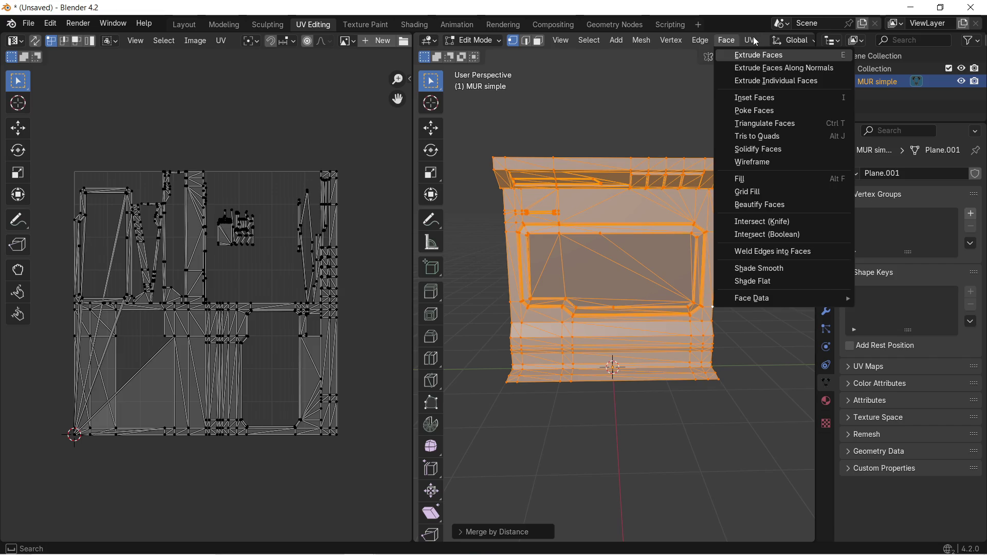
click(751, 41)
click(769, 57)
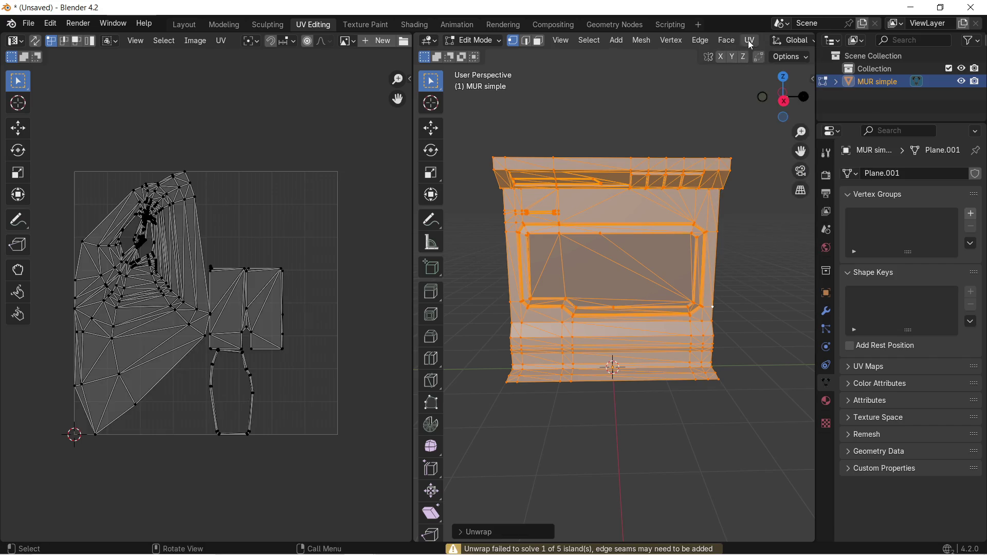
click(750, 40)
click(769, 73)
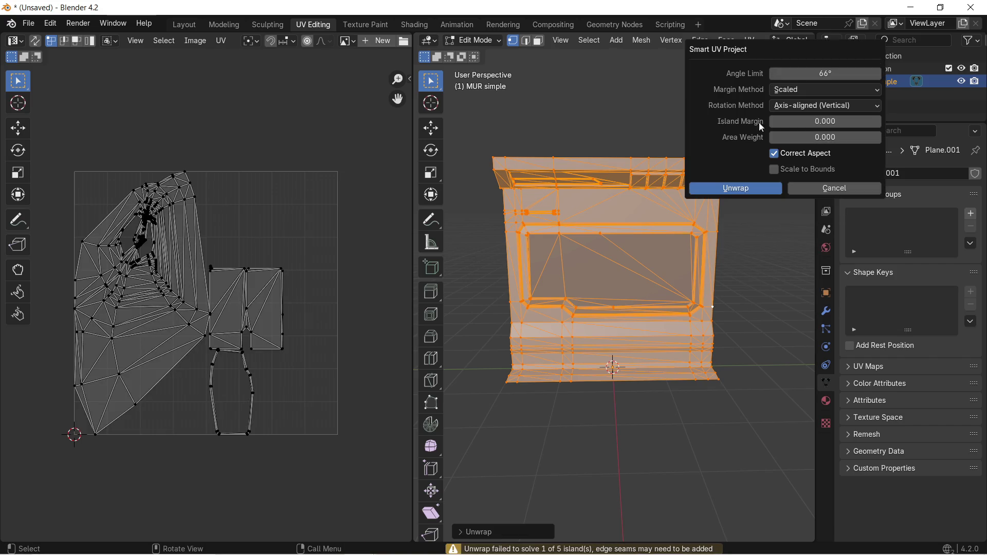
click(746, 186)
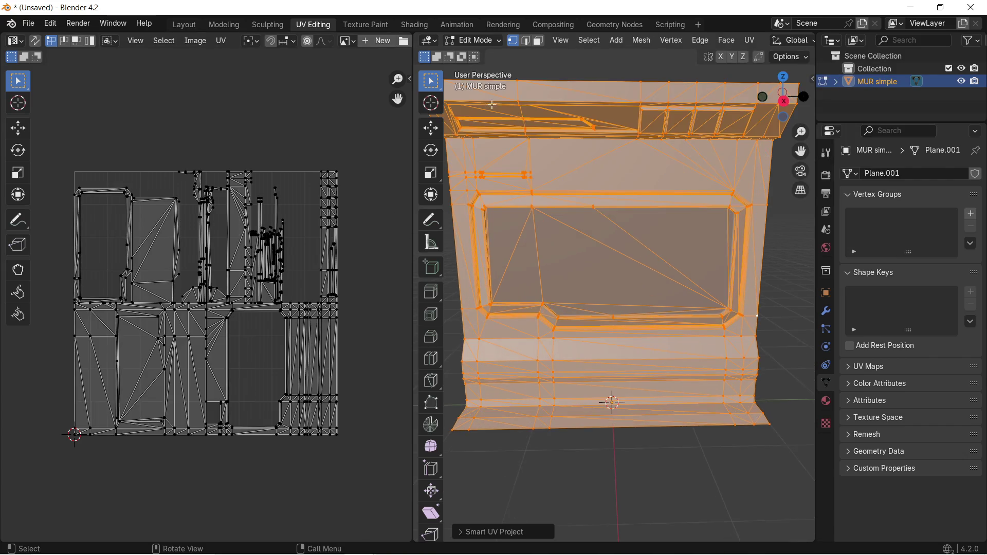
Start a glTF 2.0 export and browse to Desktop\zug final\couloir\fenetre
click(29, 24)
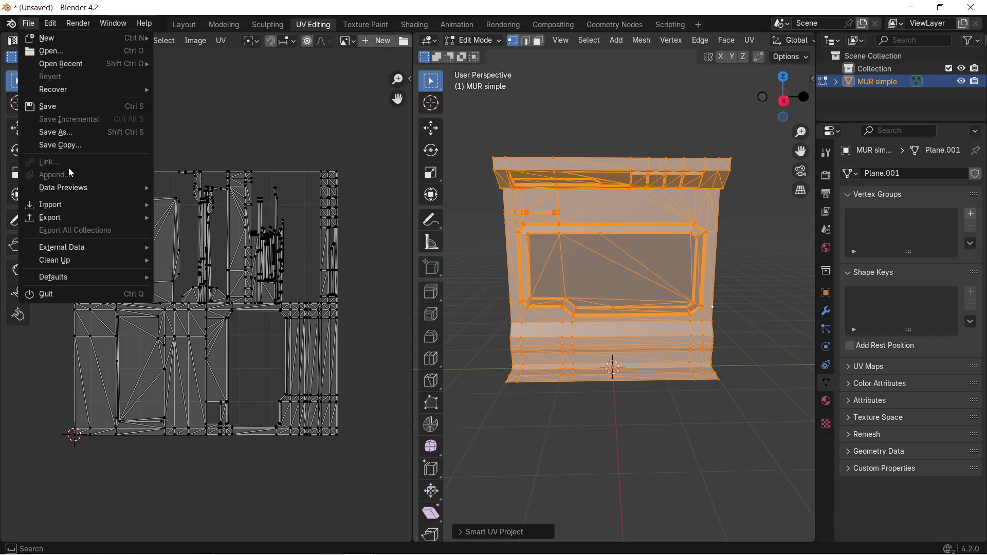
mouse_move(72, 222)
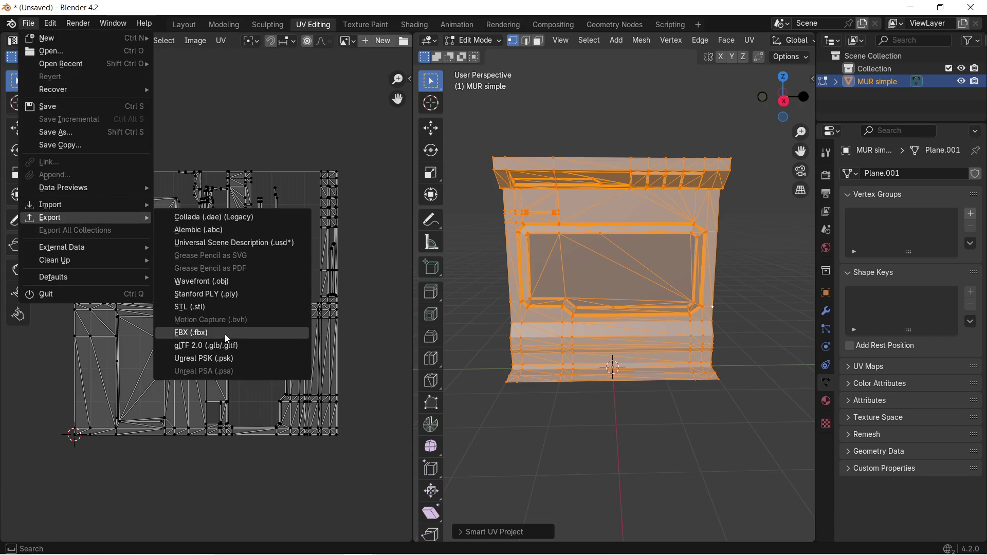
click(228, 349)
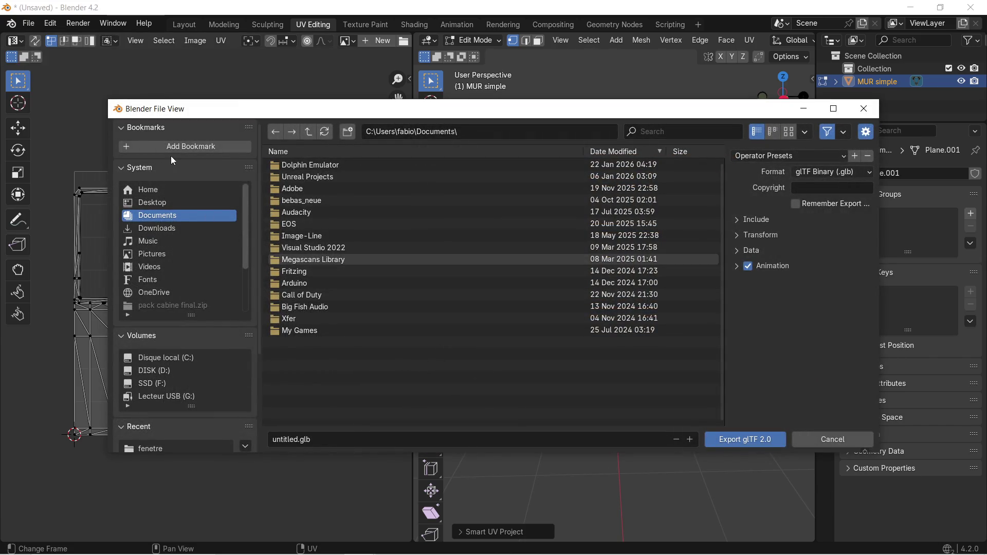
click(168, 204)
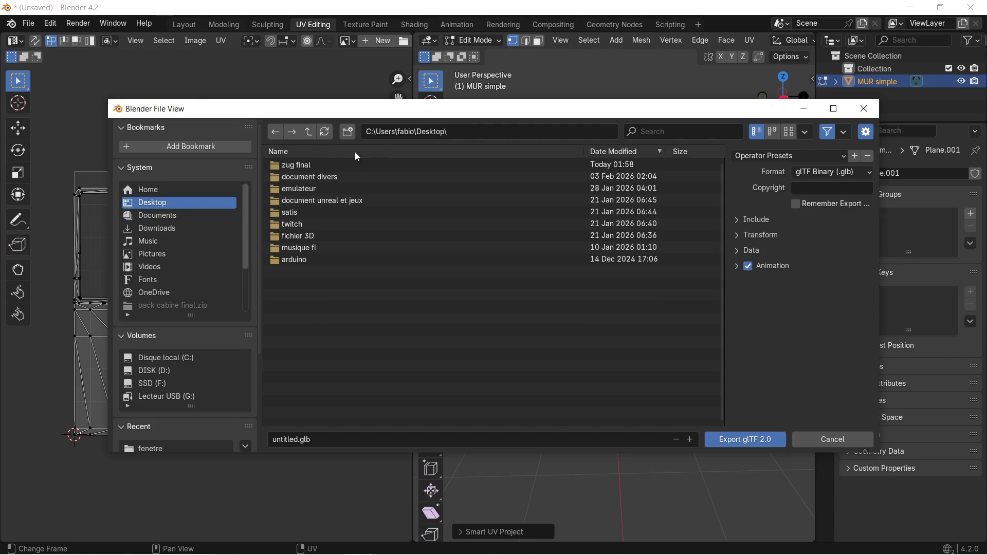
double_click(332, 161)
click(326, 166)
double_click(319, 165)
double_click(319, 165)
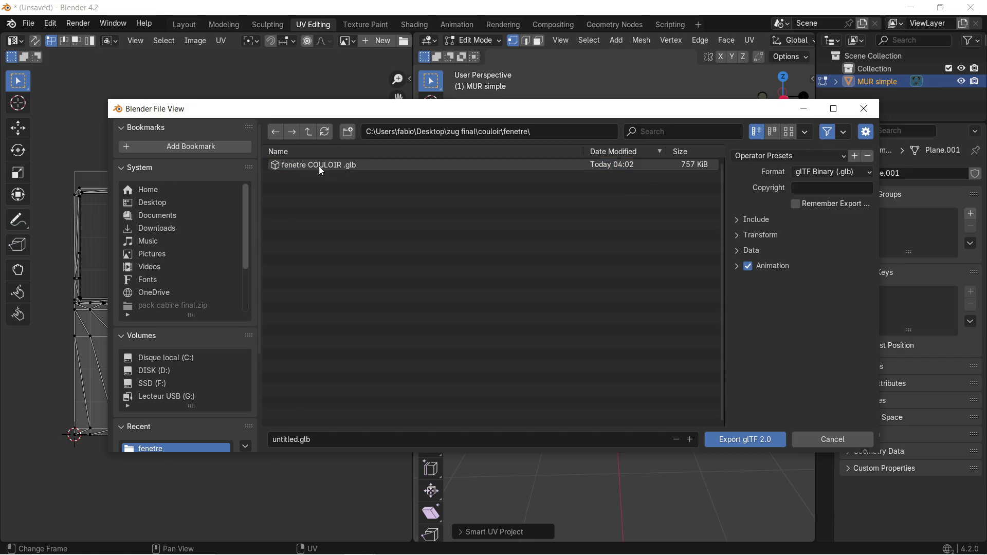
Name the file 'FENETRE couloir.glb' and export it
click(298, 441)
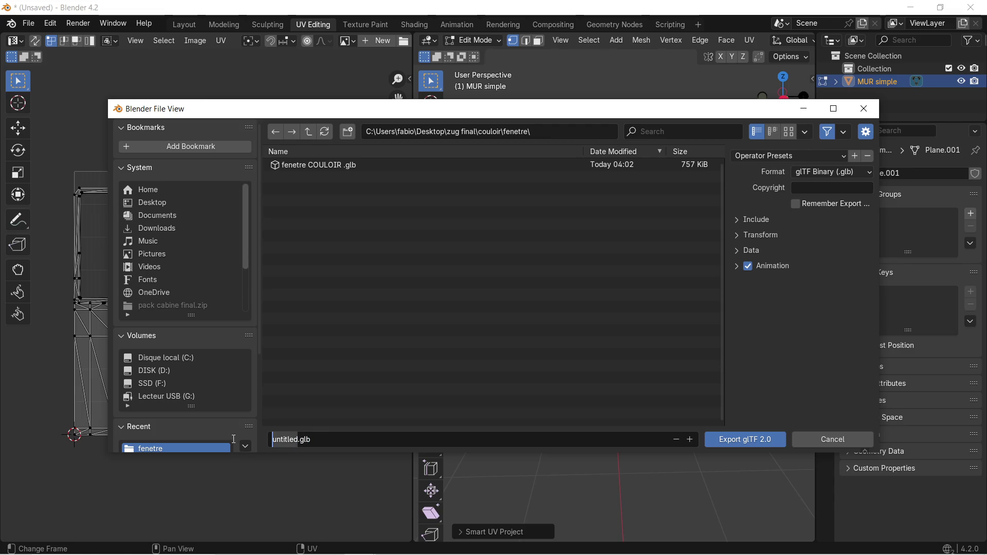
text(F)
key(BackSpace)
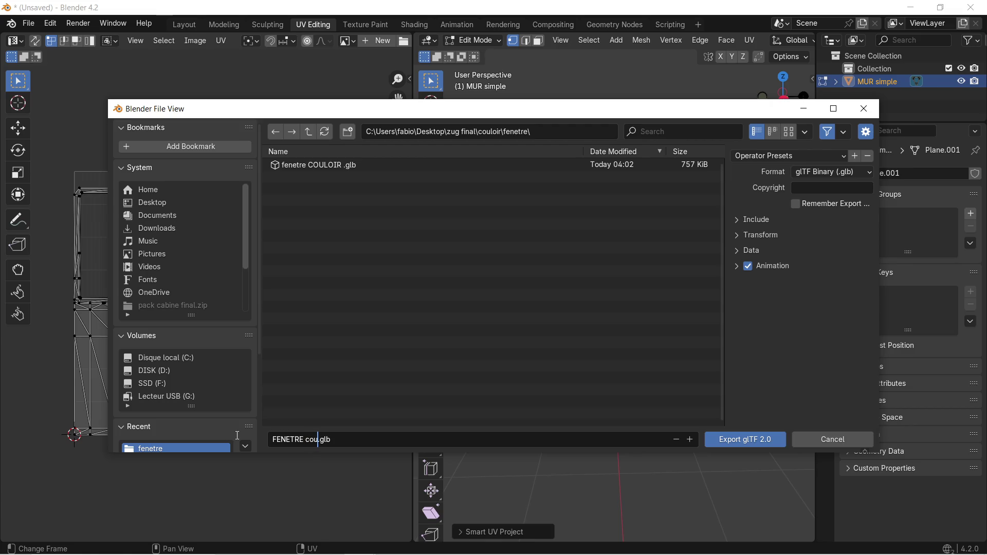
text(FE)
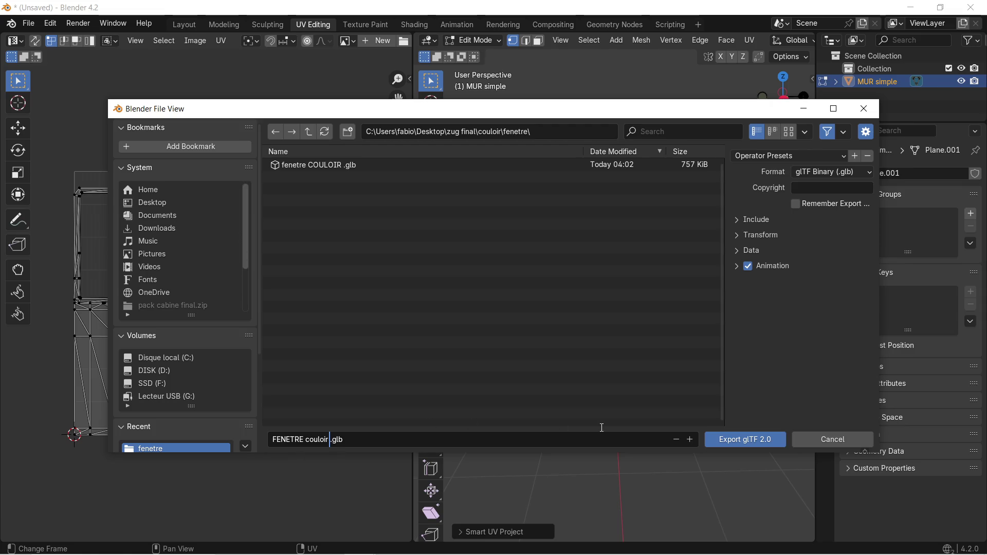
click(740, 438)
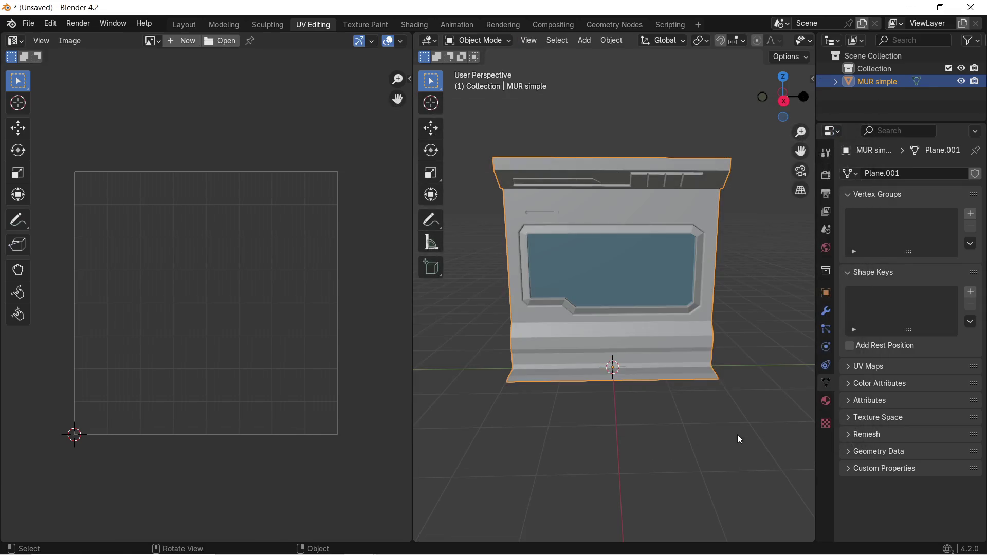
Minimize Blender and launch Substance 3D Painter from its desktop shortcut
scroll(658, 299, down, 1)
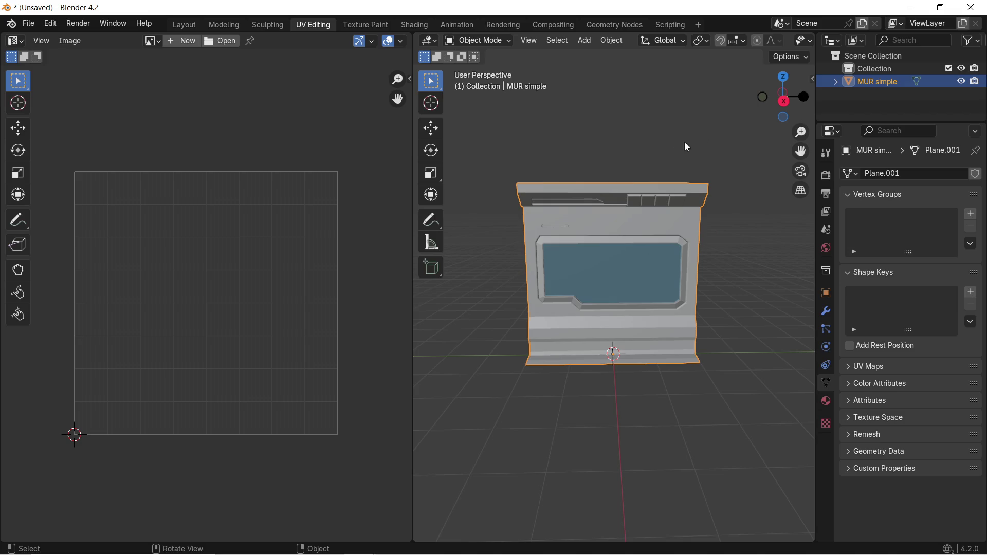
click(919, 12)
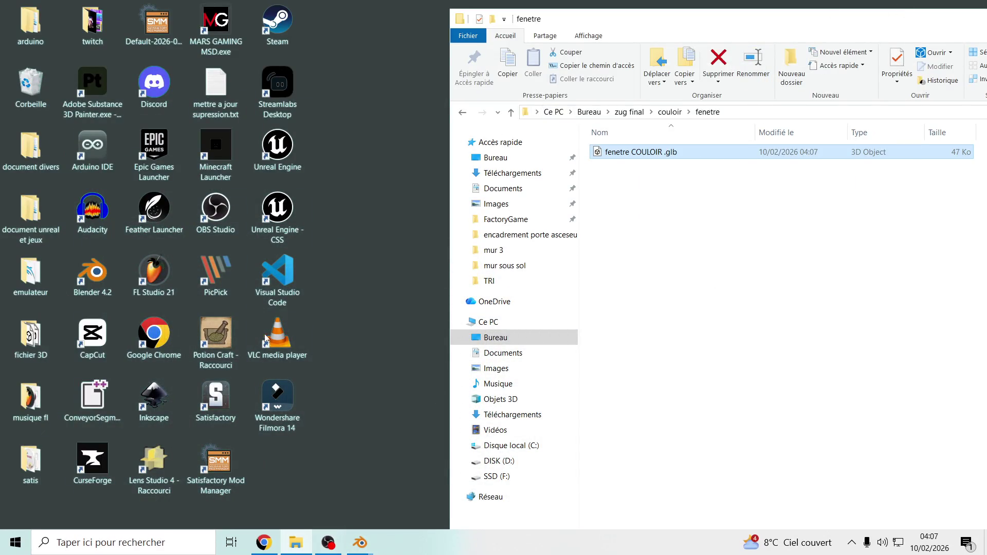
click(84, 90)
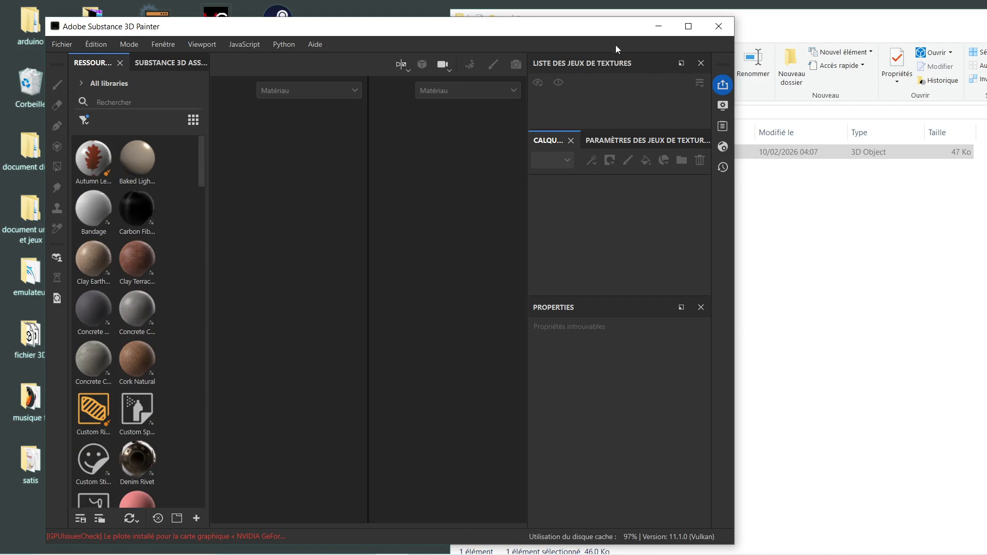
Create a new Painter project from fenetre COULOIR .glb dragged in from Explorer
drag(616, 37, 603, 26)
click(751, 155)
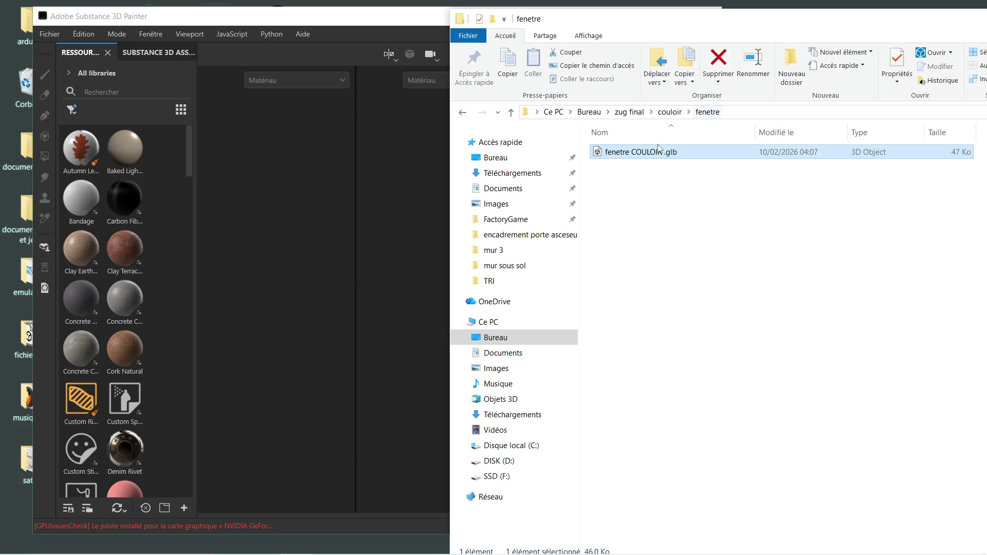
drag(646, 158, 370, 232)
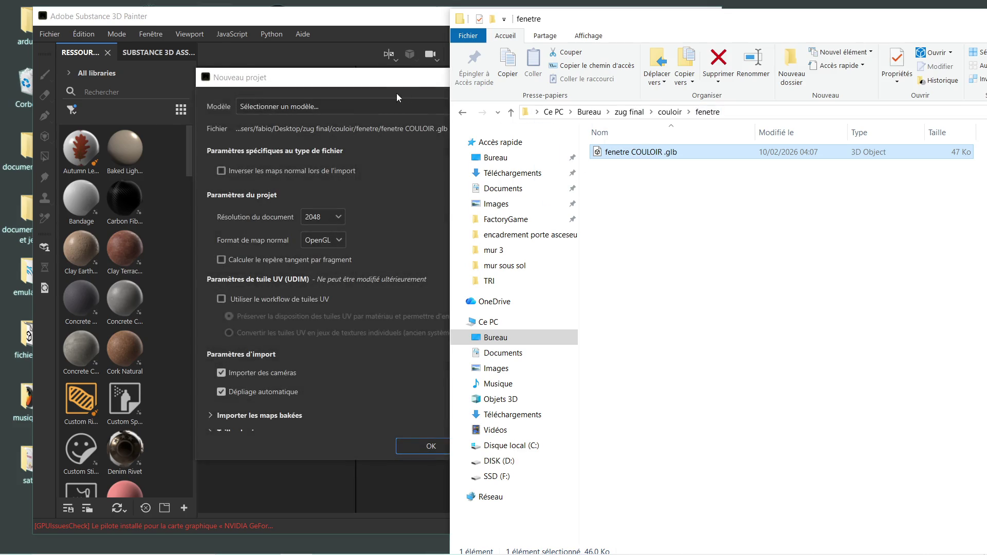
click(431, 445)
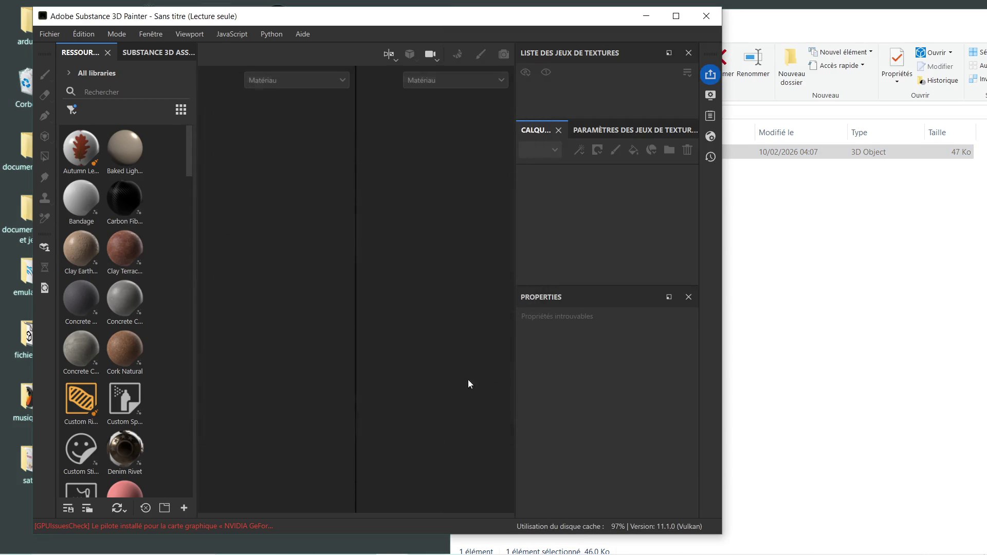
Maximize Painter, turn the wall to face front, widen the 3D view and open resource import
click(675, 17)
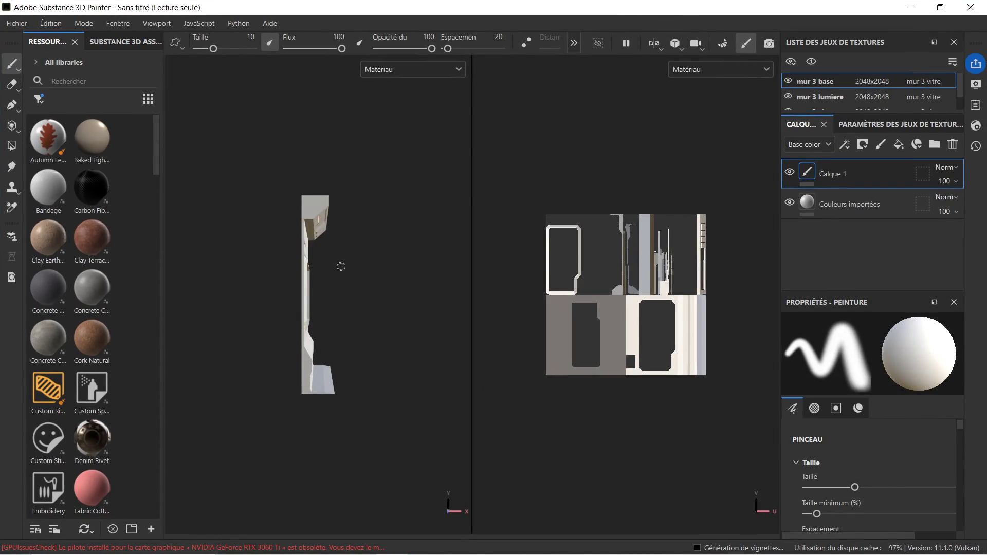
mouse_move(366, 238)
alt+mouse_down()
mouse_move(334, 225)
mouse_move(235, 257)
mouse_move(340, 284)
alt+mouse_up()
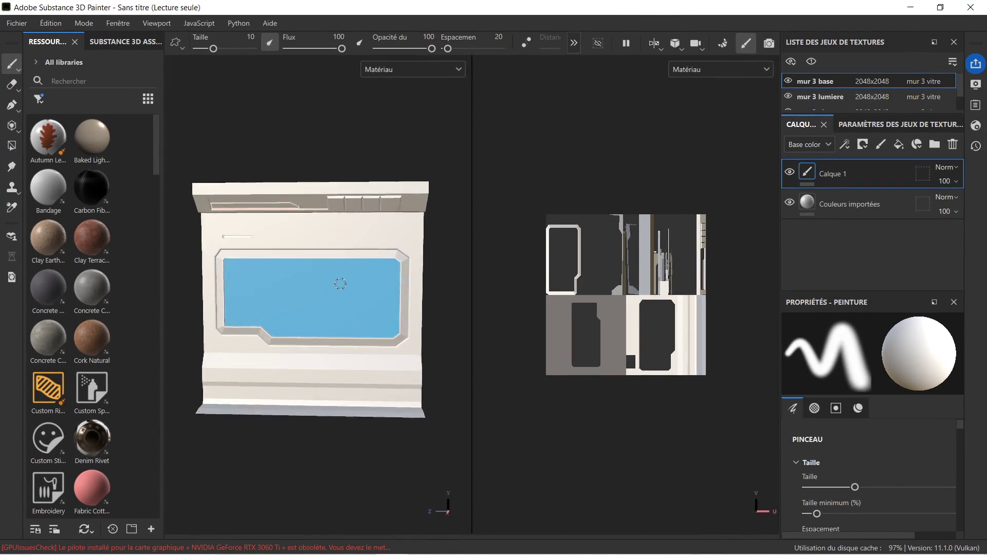
scroll(277, 289, up, 2)
scroll(321, 286, up, 2)
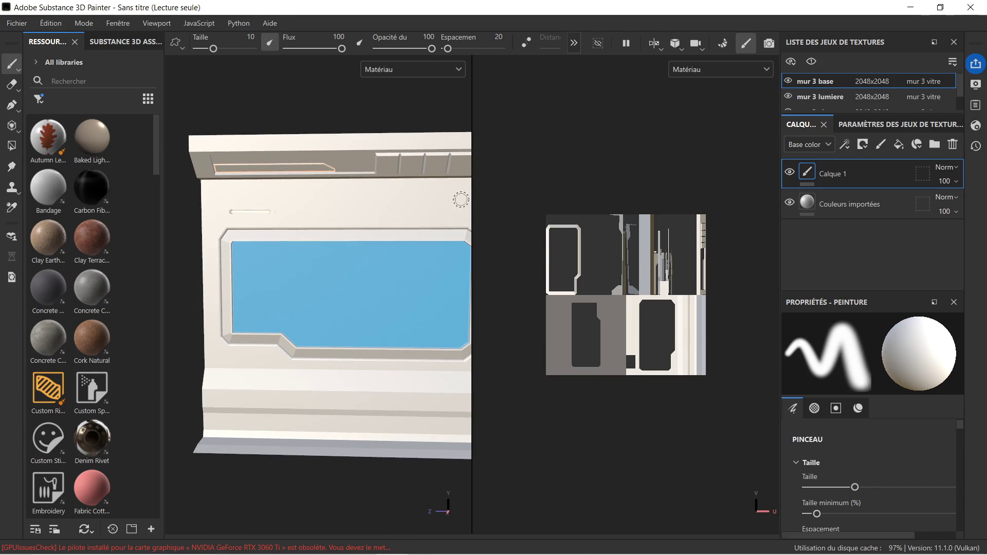
drag(473, 188, 648, 181)
mouse_move(447, 242)
alt+mouse_down()
mouse_move(459, 233)
mouse_move(466, 240)
alt+mouse_up()
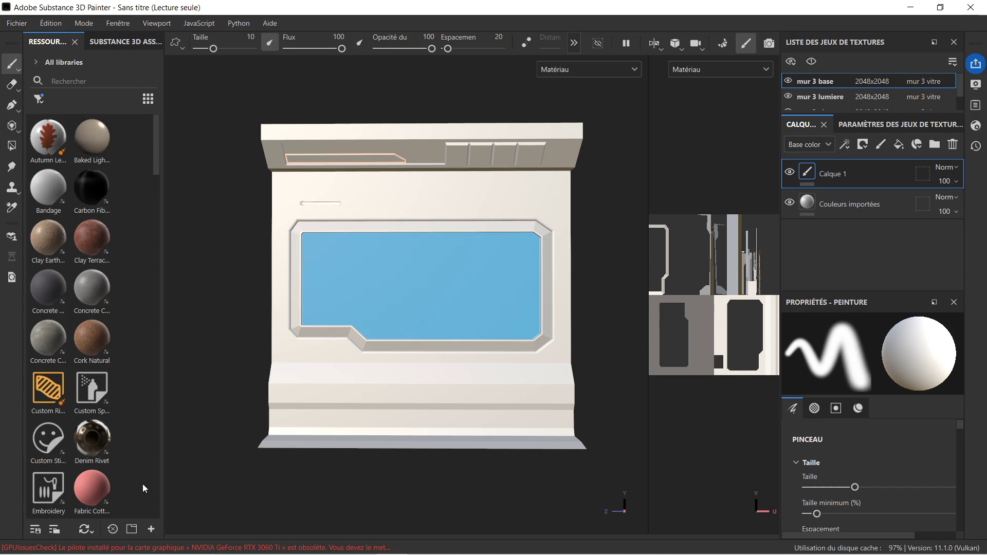
click(153, 529)
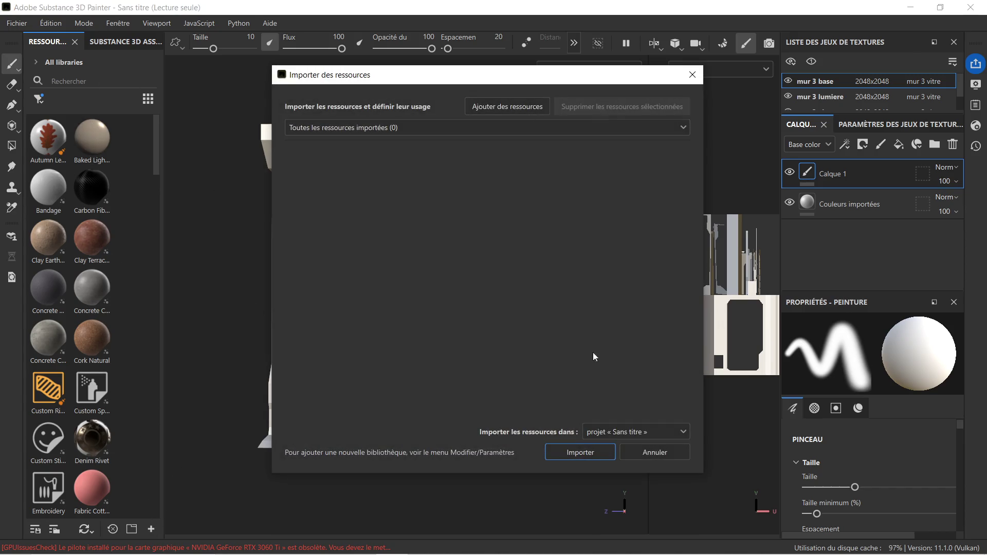
Import space-ship-plastic---01.sbsar from the Downloads folder into the project
click(517, 105)
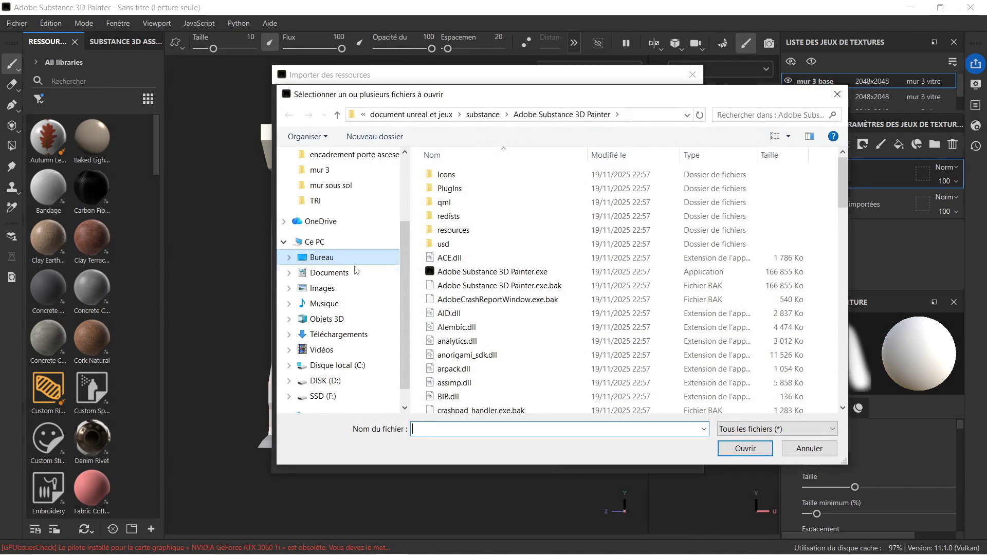
click(333, 332)
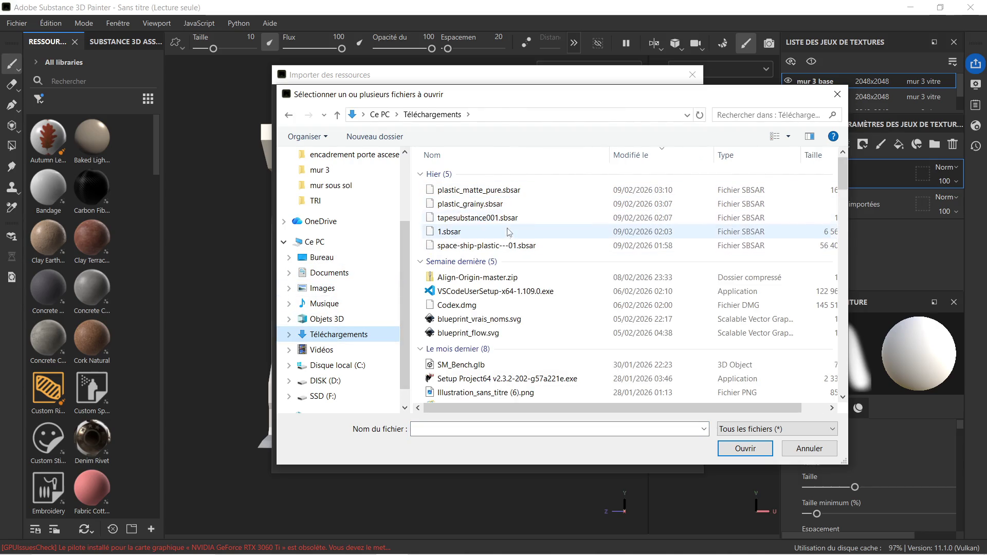
click(489, 246)
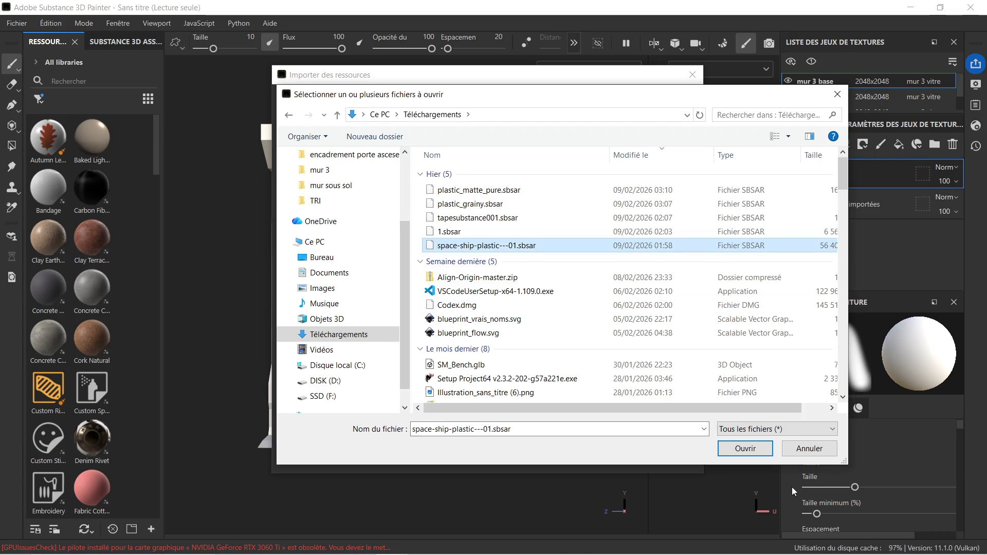
click(736, 448)
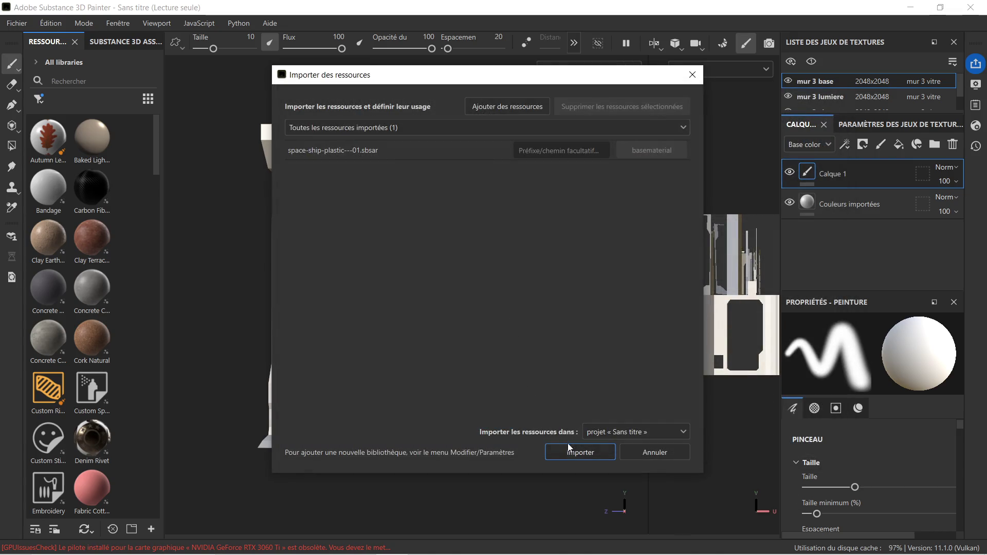
click(568, 452)
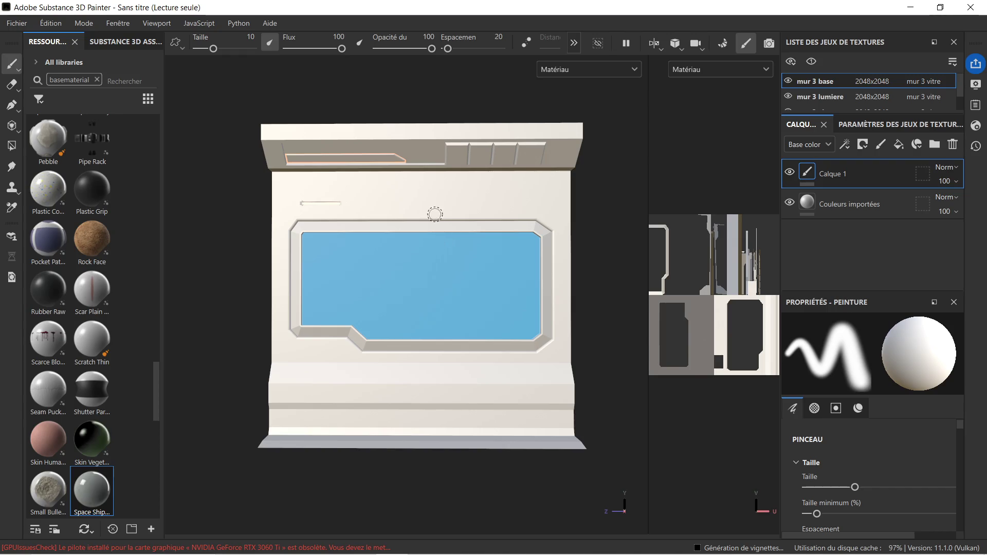
Apply Space Ship Plastic - 01 to the wall and delete Calque 1 and Couleurs importées
mouse_move(91, 499)
mouse_down()
mouse_move(653, 267)
mouse_move(416, 409)
mouse_up()
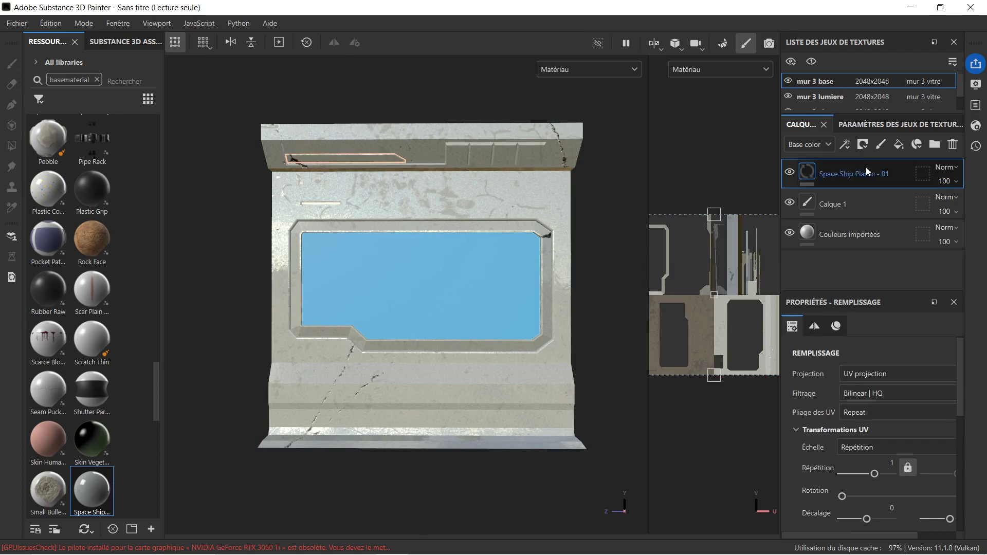
click(866, 203)
key(Delete)
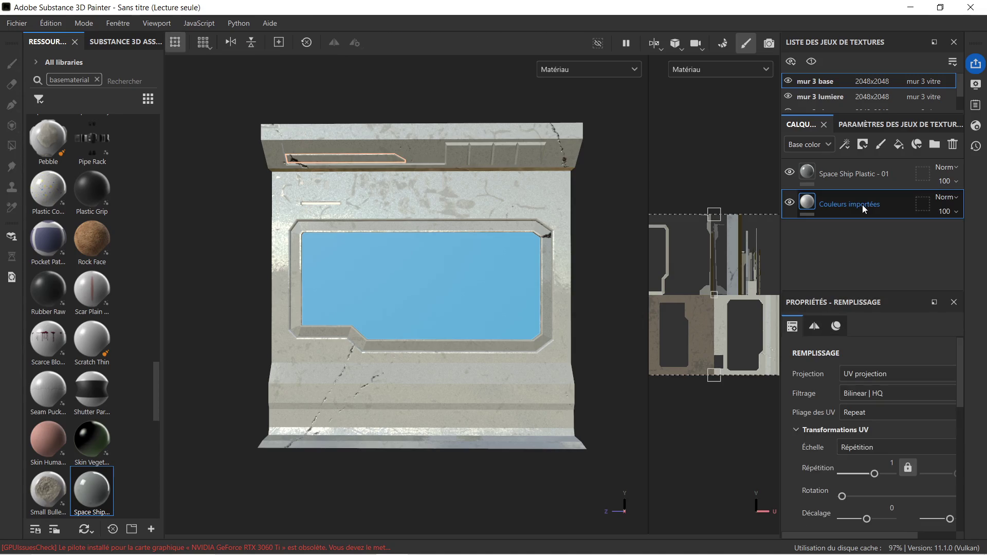
key(Delete)
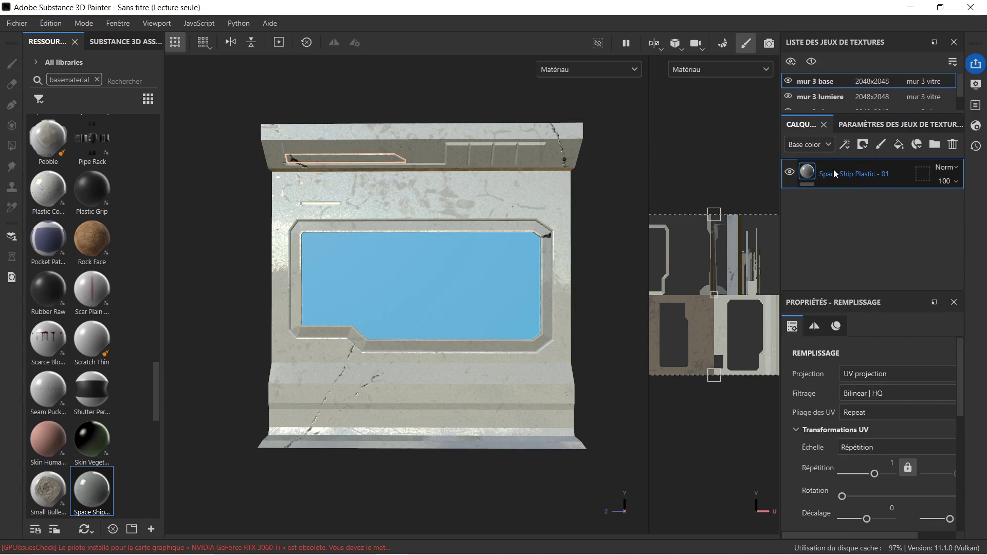
Add a black mask to the Space Ship Plastic layer and polygon-fill across the wall
right_click(833, 168)
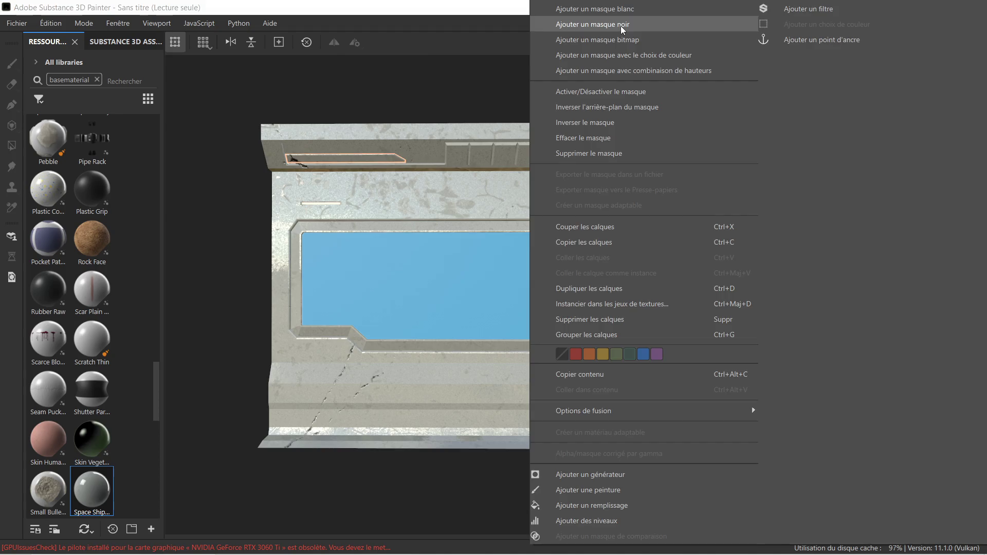
click(622, 25)
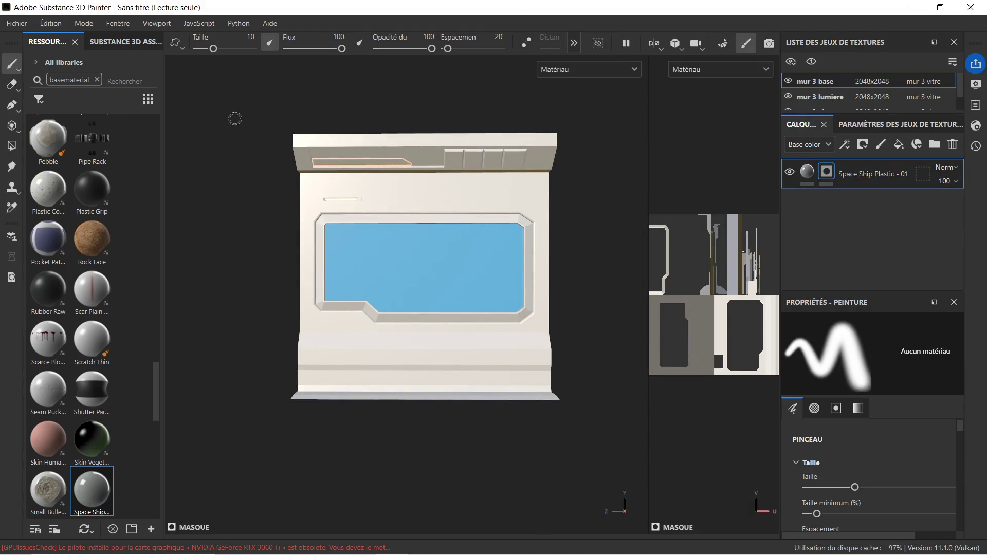
click(12, 146)
mouse_move(246, 122)
mouse_down()
mouse_move(358, 198)
mouse_move(563, 473)
mouse_move(566, 465)
mouse_up()
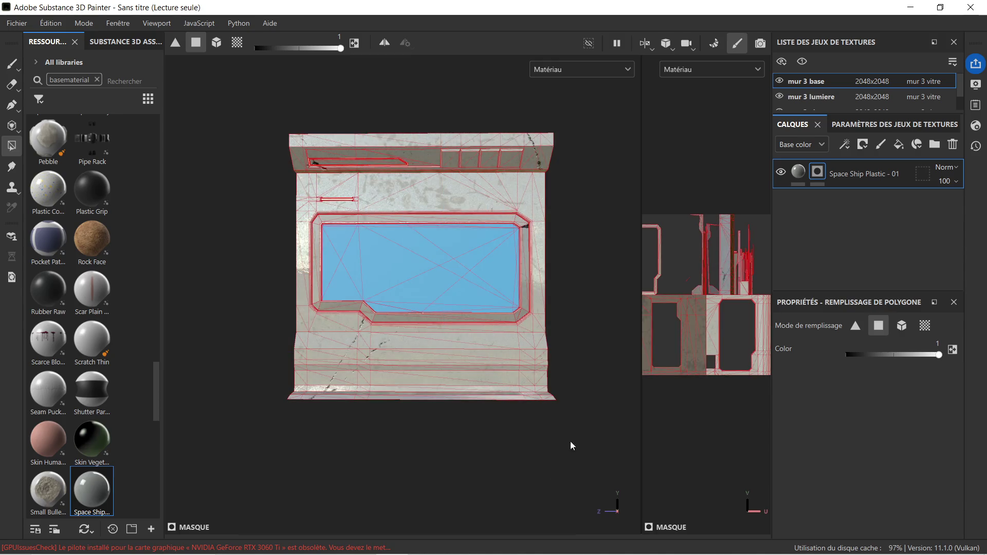
Lower the plastic fill's UV repetition from 1 to 0 and widen the materials list
click(798, 175)
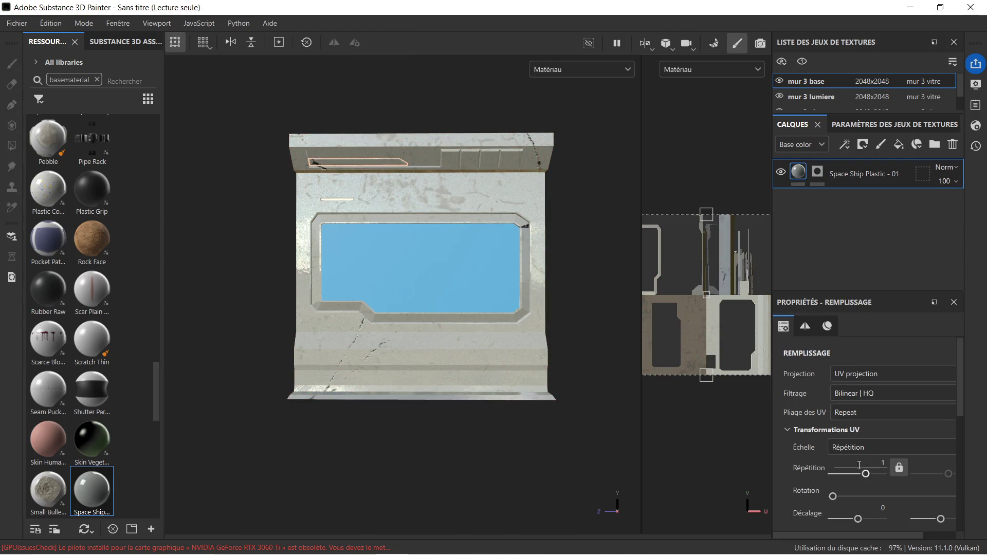
drag(864, 473, 857, 474)
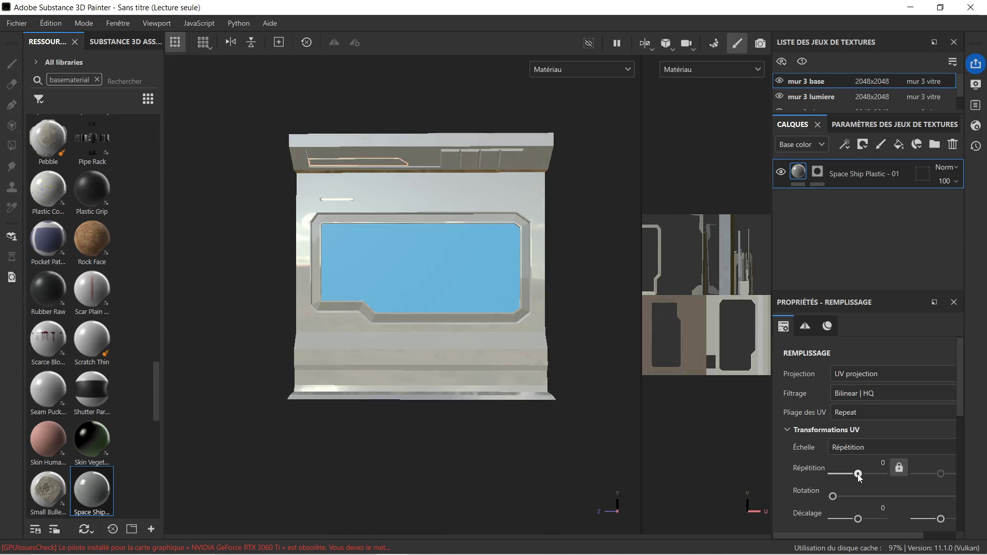
scroll(391, 168, up, 2)
mouse_move(347, 218)
alt+mouse_down()
mouse_move(436, 286)
mouse_move(458, 238)
mouse_move(360, 224)
alt+mouse_up()
scroll(526, 308, up, 2)
mouse_move(527, 309)
alt+middle_down()
mouse_move(526, 267)
mouse_move(502, 257)
mouse_move(492, 271)
mouse_move(469, 262)
mouse_move(480, 267)
mouse_move(431, 283)
alt+middle_up()
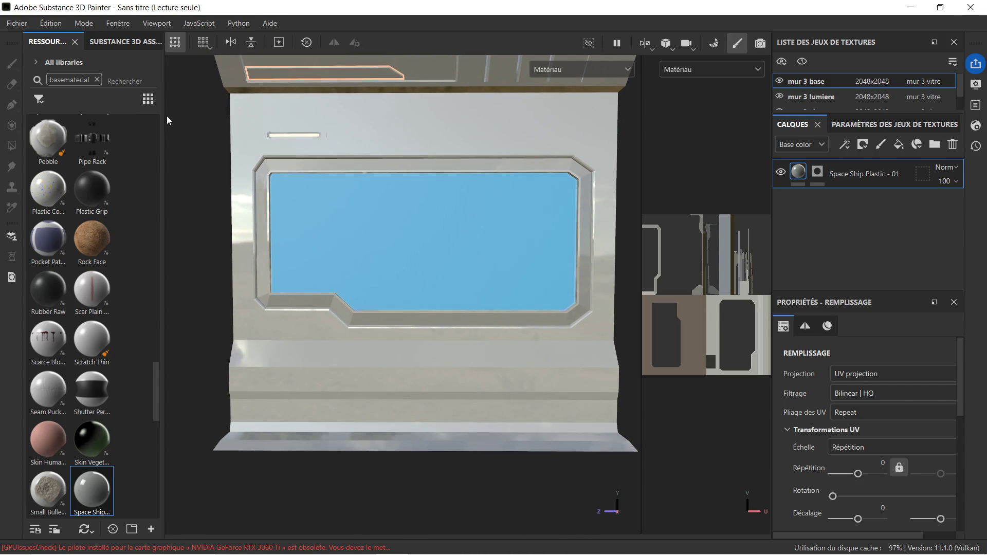
drag(165, 123, 258, 128)
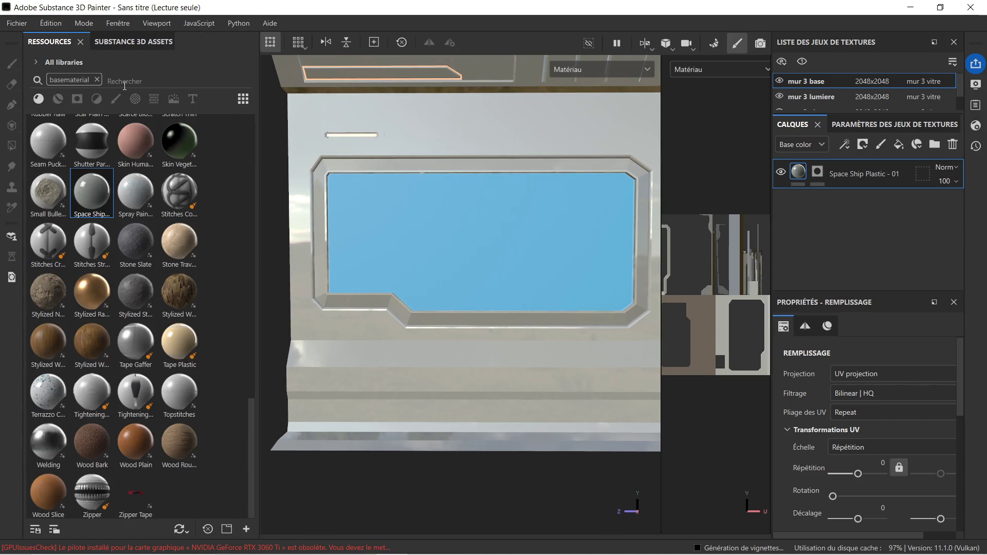
Search 'dark aged', add Steel Dark Aged as a new layer, and give it a mask
click(96, 80)
text(dark aged)
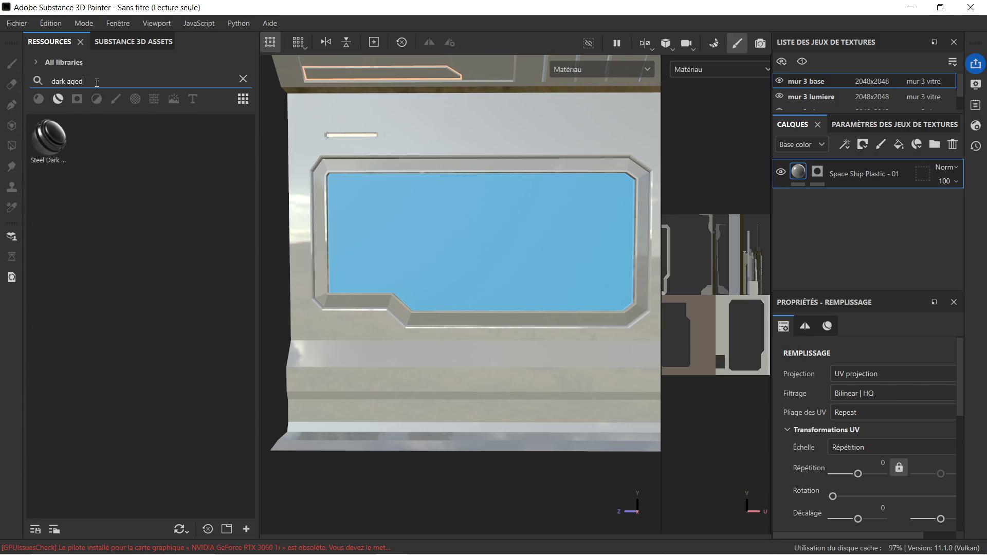
mouse_move(66, 145)
mouse_down()
mouse_move(72, 164)
mouse_move(325, 350)
mouse_move(358, 363)
mouse_up()
right_click(866, 175)
click(621, 29)
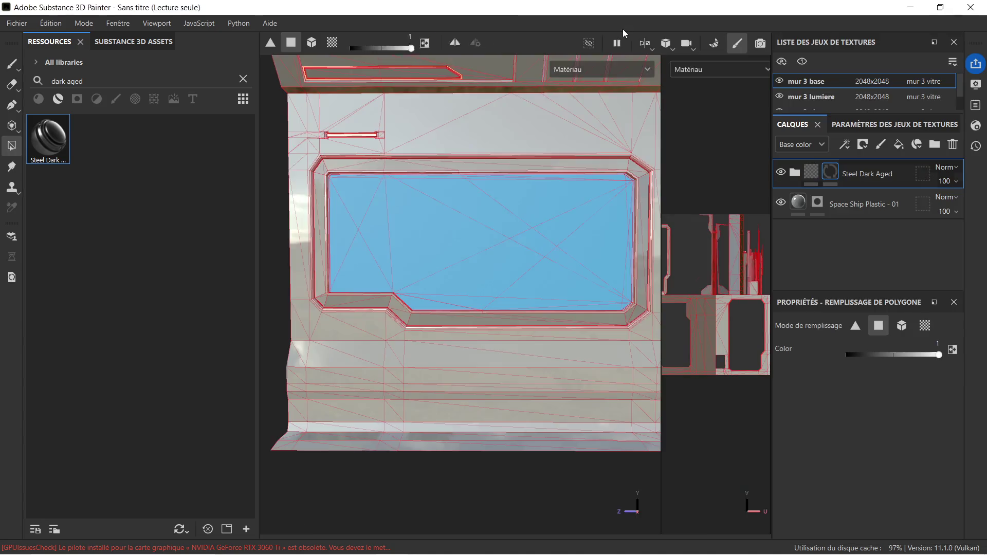
Polygon-fill the band below the window with dark steel, including the left-end triangle and right faces
scroll(415, 343, up, 5)
middle_drag(346, 368, 450, 342)
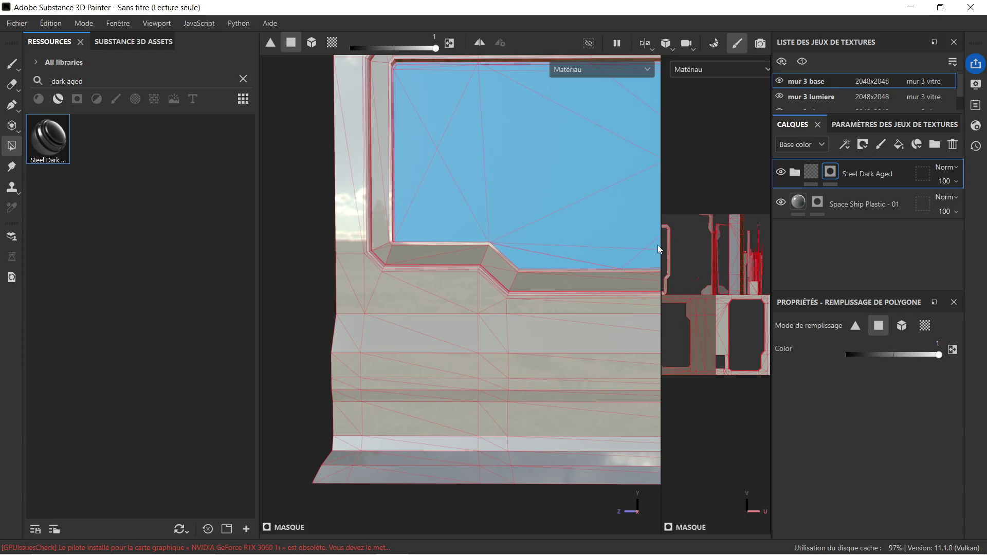
key(F2)
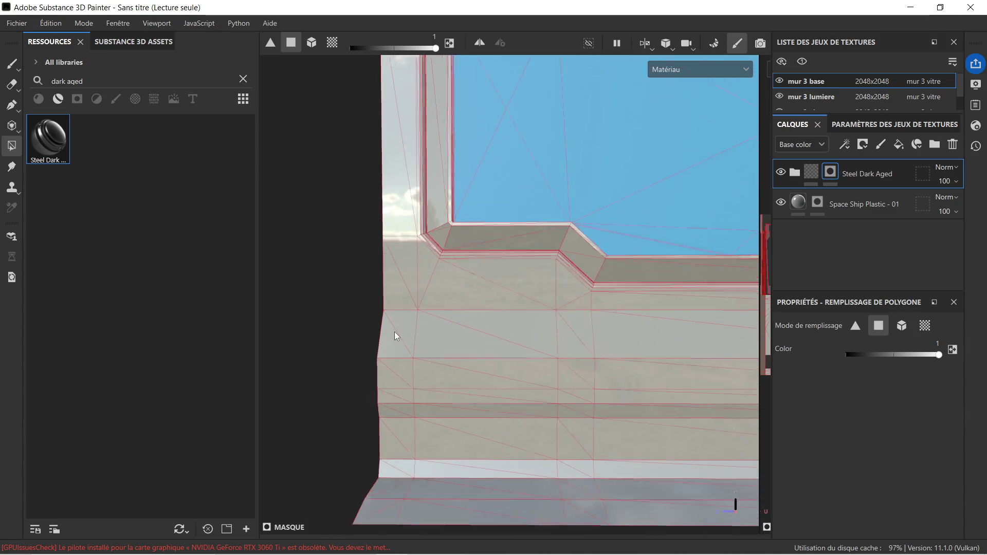
mouse_move(397, 333)
mouse_down()
mouse_move(479, 356)
mouse_move(567, 418)
mouse_up()
drag(371, 407, 408, 412)
mouse_move(538, 339)
mouse_down()
mouse_move(636, 376)
mouse_move(669, 414)
mouse_up()
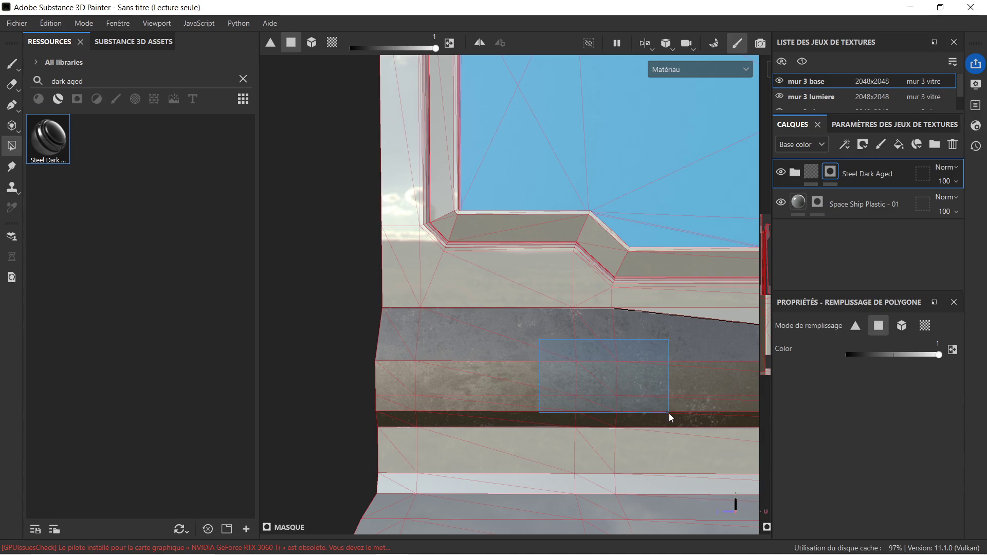
alt+drag(702, 373, 473, 345)
mouse_move(563, 335)
mouse_down()
mouse_move(668, 355)
mouse_move(606, 359)
mouse_move(535, 341)
mouse_move(681, 415)
mouse_move(544, 416)
mouse_move(529, 465)
mouse_move(572, 442)
mouse_move(583, 366)
mouse_move(555, 379)
mouse_move(595, 370)
mouse_move(554, 331)
mouse_move(529, 395)
mouse_move(556, 427)
mouse_up()
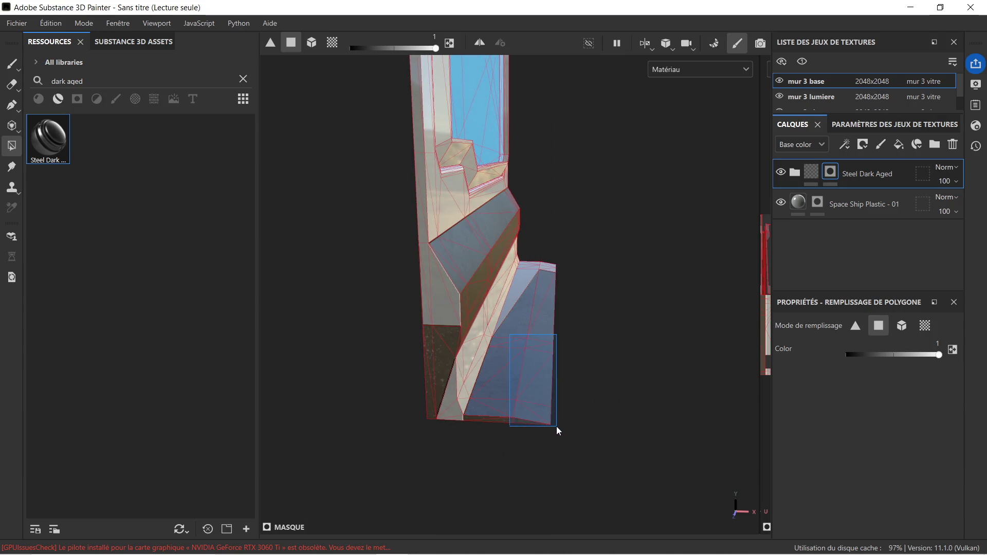
Fill the window sill faces with dark steel and remove it from the lower-left faces
mouse_move(555, 298)
alt+mouse_down()
mouse_move(569, 319)
mouse_move(442, 293)
mouse_move(587, 283)
alt+mouse_up()
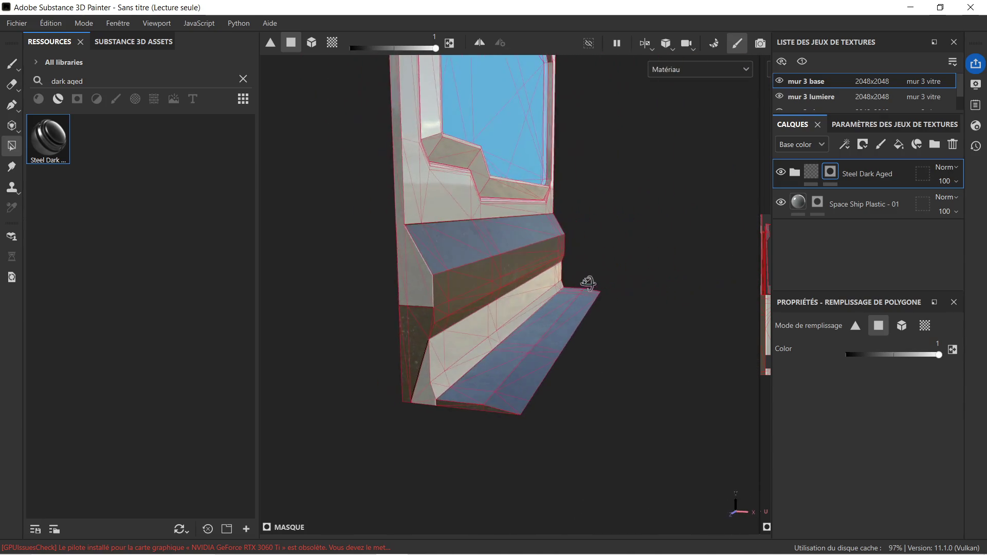
mouse_move(389, 268)
mouse_down()
mouse_move(424, 298)
mouse_move(381, 318)
mouse_up()
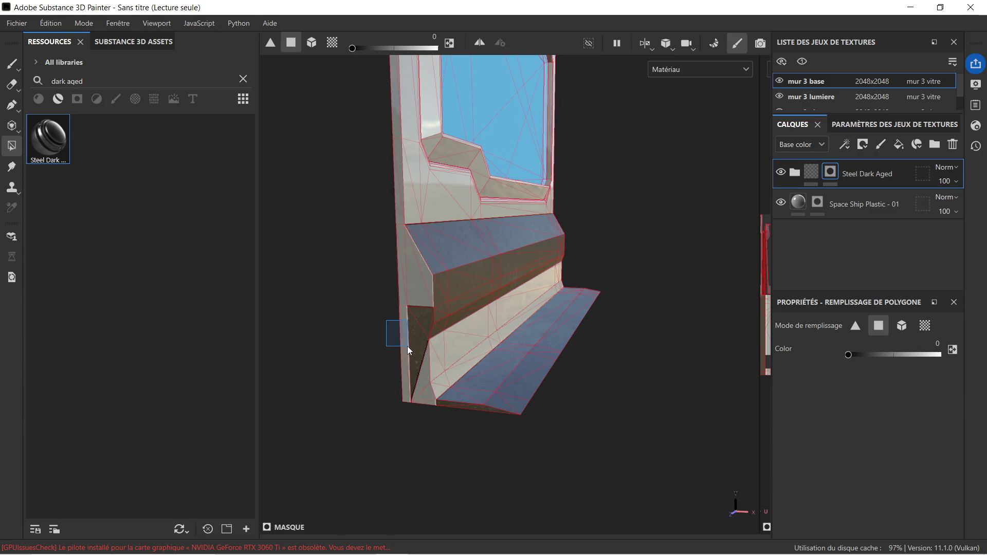
drag(408, 347, 411, 347)
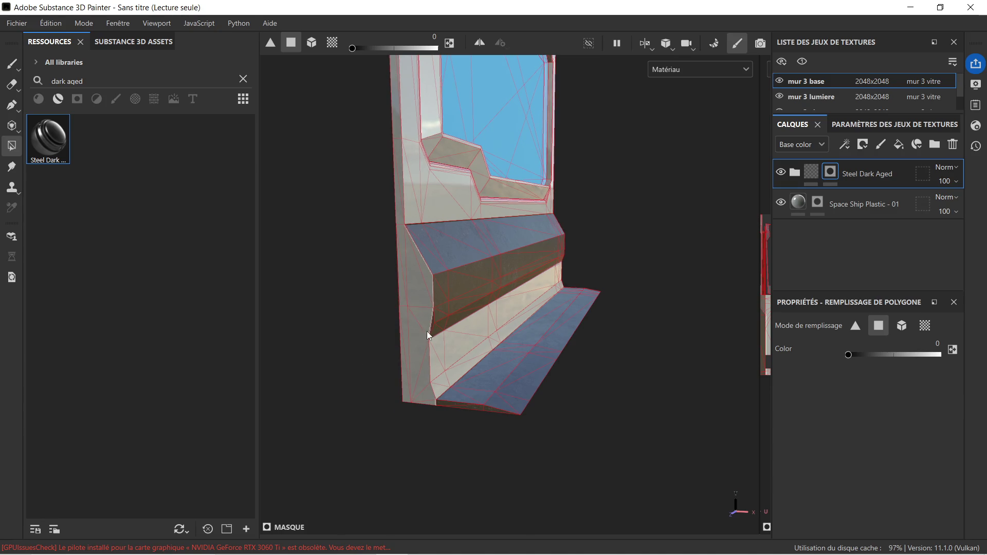
scroll(420, 324, up, 10)
mouse_move(462, 303)
alt+mouse_down()
mouse_move(585, 314)
mouse_move(518, 289)
mouse_move(667, 264)
mouse_move(460, 302)
mouse_move(487, 284)
mouse_move(529, 214)
mouse_move(591, 231)
alt+mouse_up()
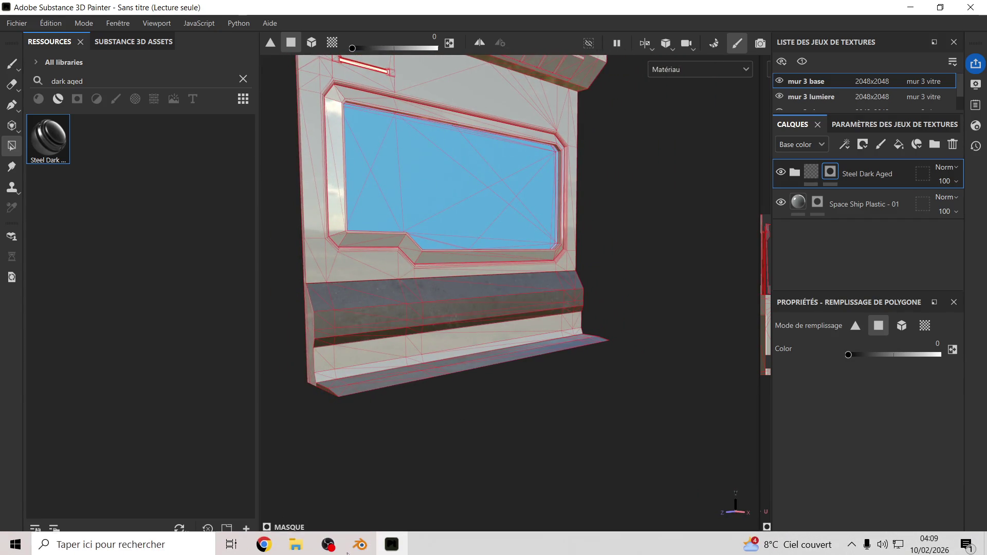
mouse_move(355, 548)
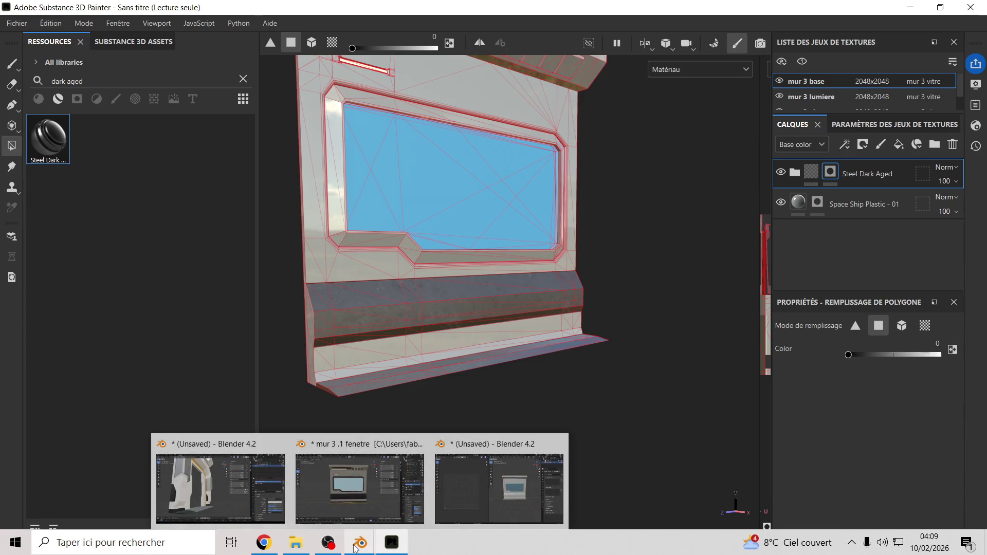
click(362, 507)
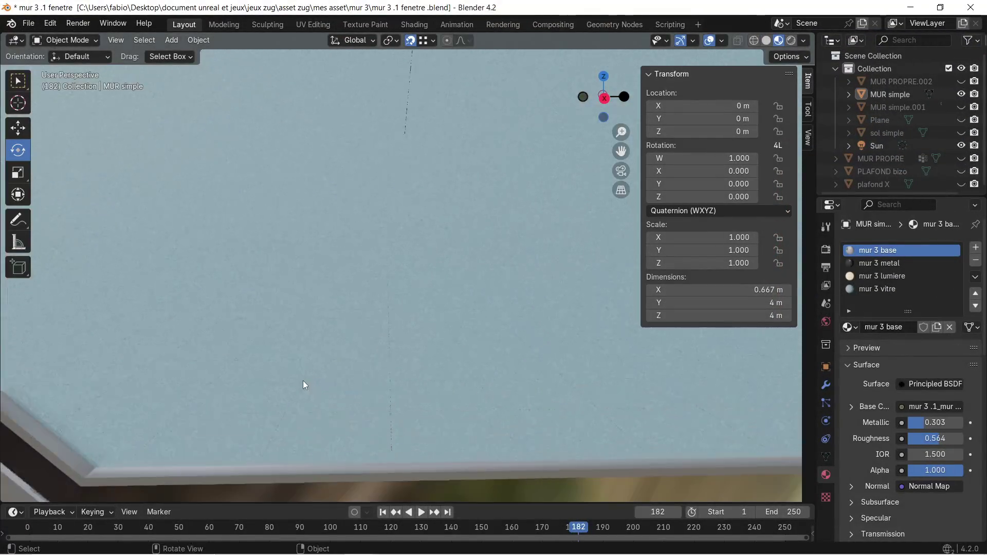
scroll(304, 390, down, 6)
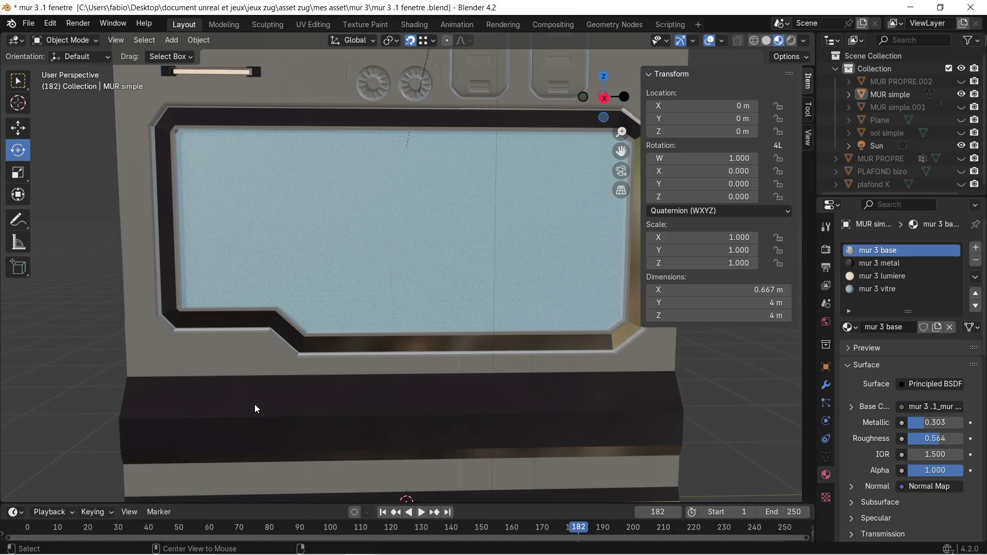
click(192, 385)
mouse_move(192, 384)
middle_down()
mouse_move(264, 387)
mouse_move(338, 427)
mouse_move(371, 251)
mouse_move(332, 403)
middle_up()
scroll(331, 403, down, 2)
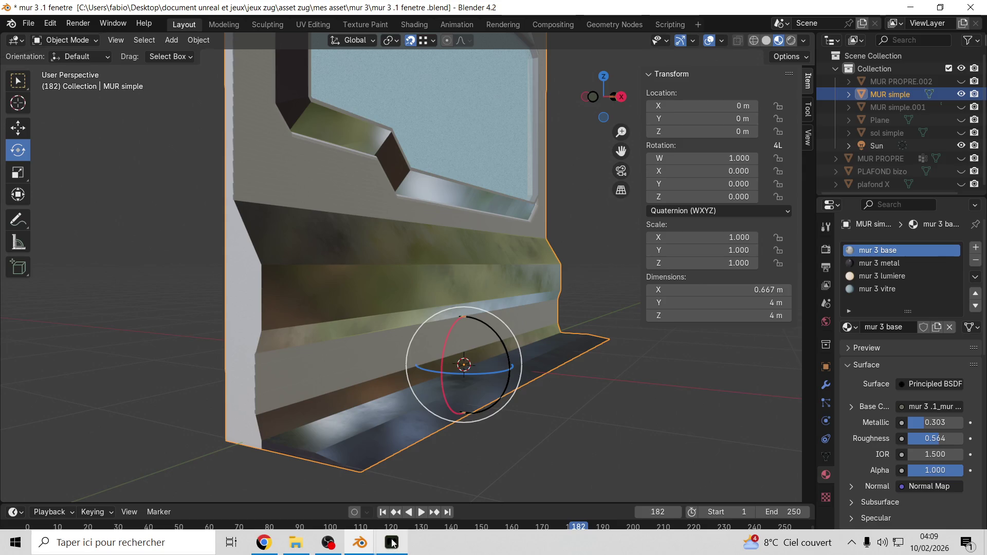
click(392, 542)
scroll(314, 399, up, 3)
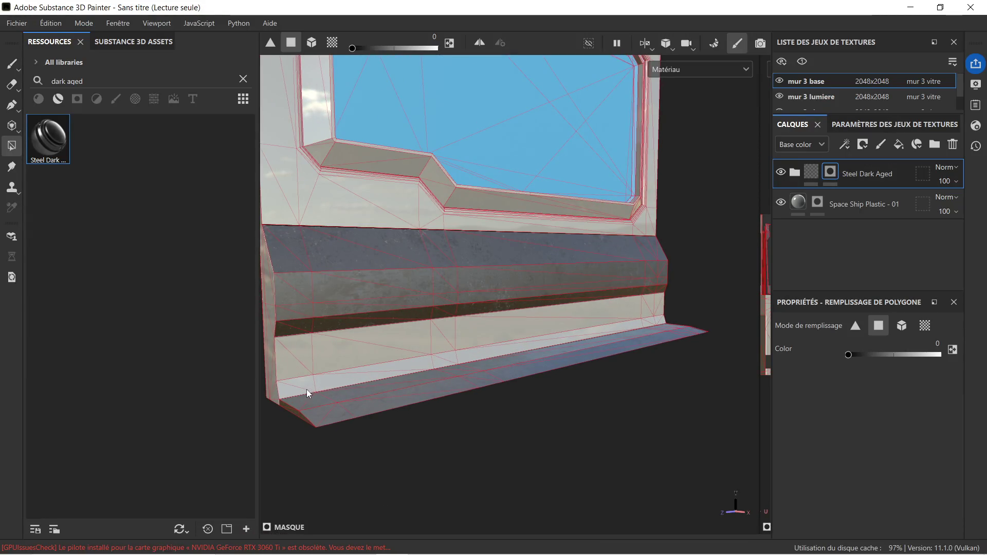
Polygon-fill the floor ledge strip, its narrow edge strip and the wall corner faces with dark steel
scroll(334, 388, up, 4)
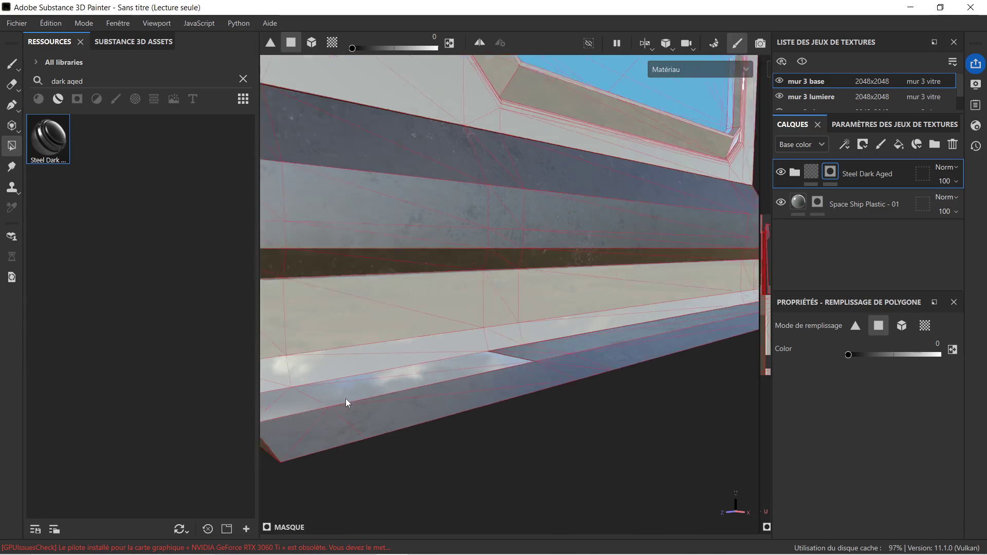
mouse_move(330, 398)
alt+mouse_down()
mouse_move(432, 414)
mouse_move(421, 408)
mouse_move(463, 449)
alt+mouse_up()
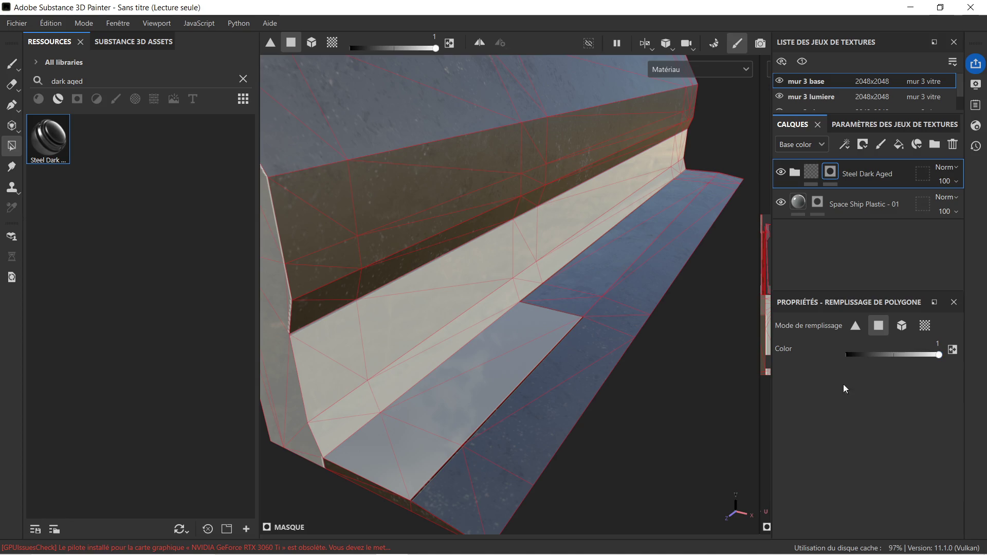
drag(354, 409, 406, 432)
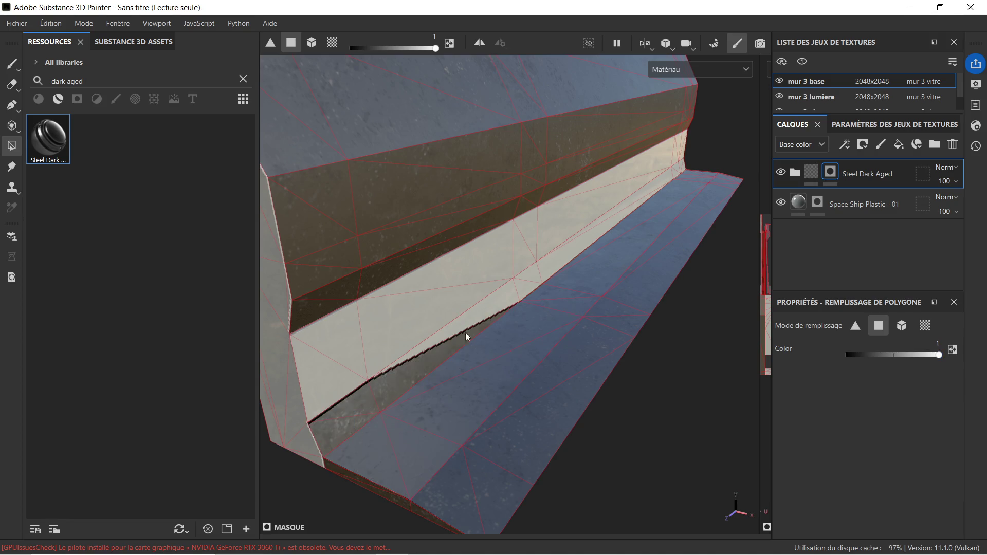
click(547, 277)
drag(521, 301, 513, 303)
mouse_move(685, 161)
mouse_down()
mouse_move(652, 218)
mouse_move(657, 236)
mouse_move(541, 255)
mouse_move(654, 191)
mouse_move(577, 224)
mouse_up()
mouse_move(697, 224)
alt+mouse_down()
mouse_move(679, 236)
mouse_move(441, 269)
mouse_move(504, 369)
mouse_move(491, 358)
mouse_move(491, 303)
alt+mouse_up()
Bake the mesh maps for the selected texture sets, then return to Paint mode
scroll(476, 177, up, 3)
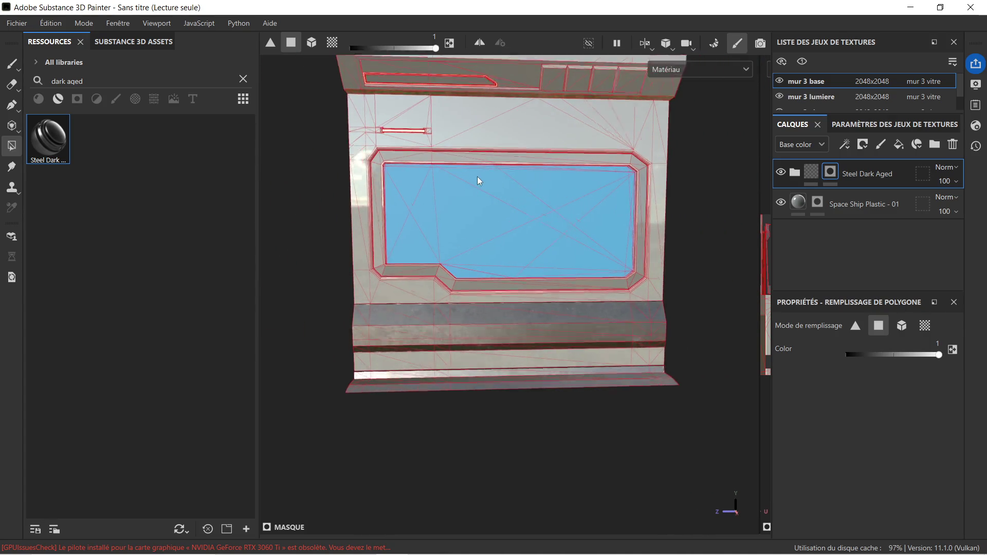
click(720, 45)
click(649, 513)
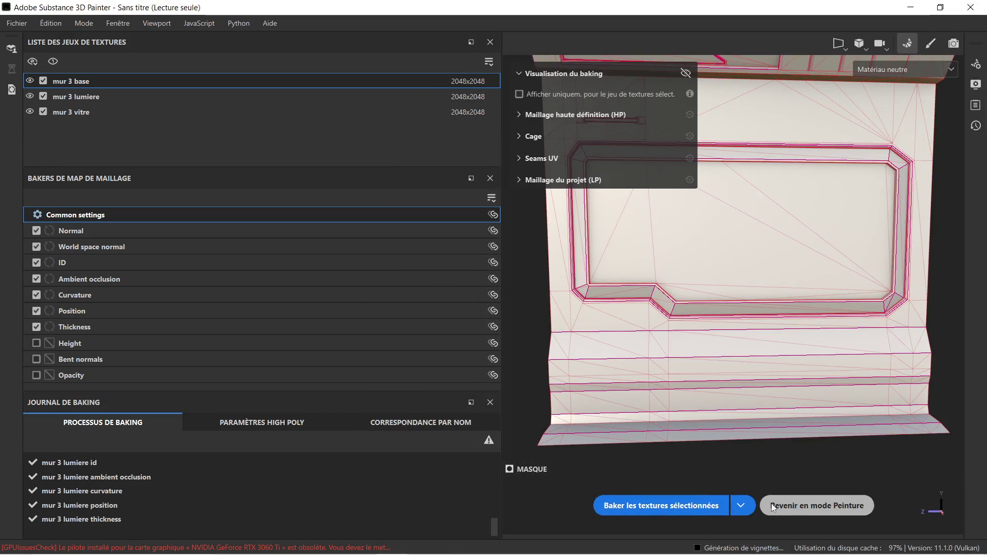
click(771, 505)
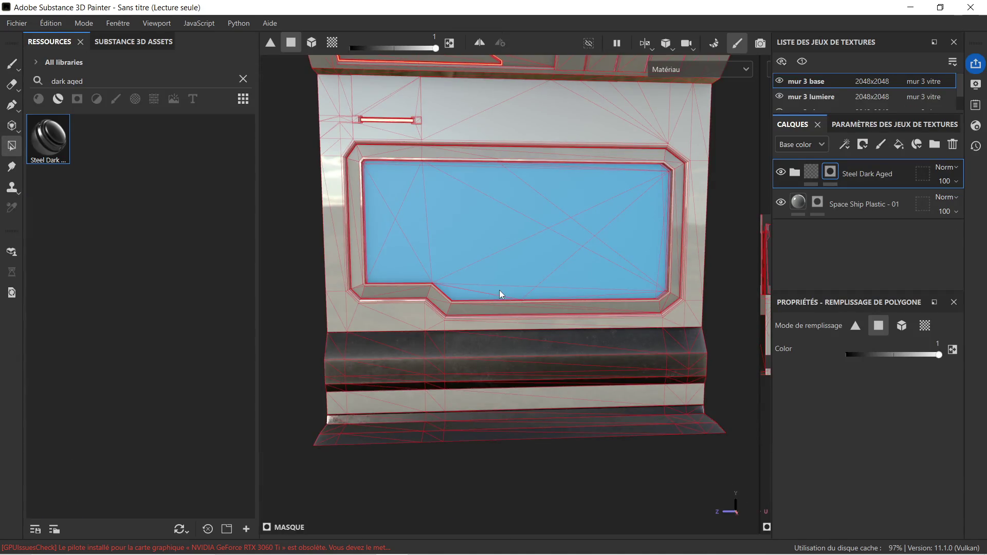
mouse_move(496, 288)
alt+mouse_down()
mouse_move(377, 262)
mouse_move(446, 252)
mouse_move(406, 239)
mouse_move(475, 279)
mouse_move(488, 276)
alt+mouse_up()
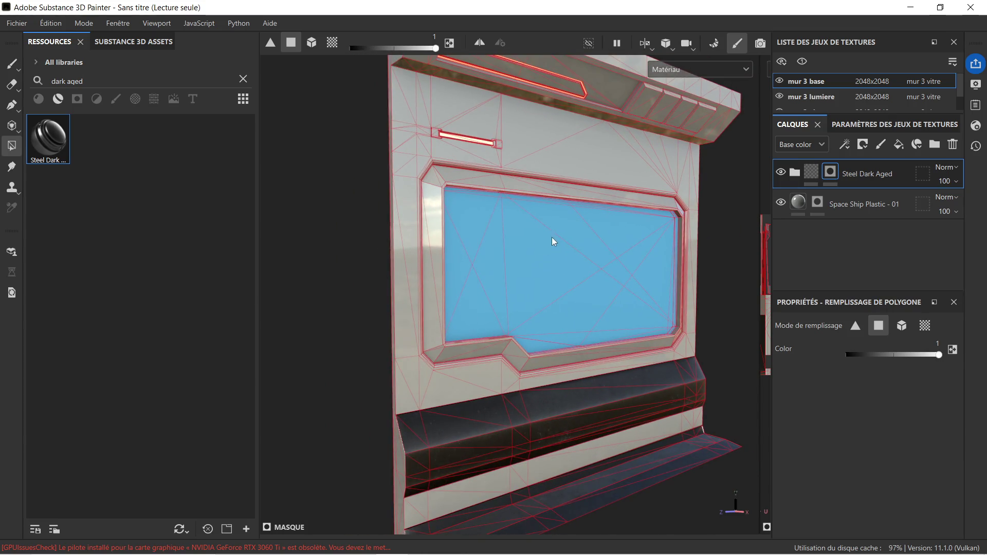
mouse_move(628, 234)
alt+mouse_down()
mouse_move(584, 313)
mouse_move(529, 229)
mouse_move(546, 218)
mouse_move(619, 220)
mouse_move(609, 222)
alt+mouse_up()
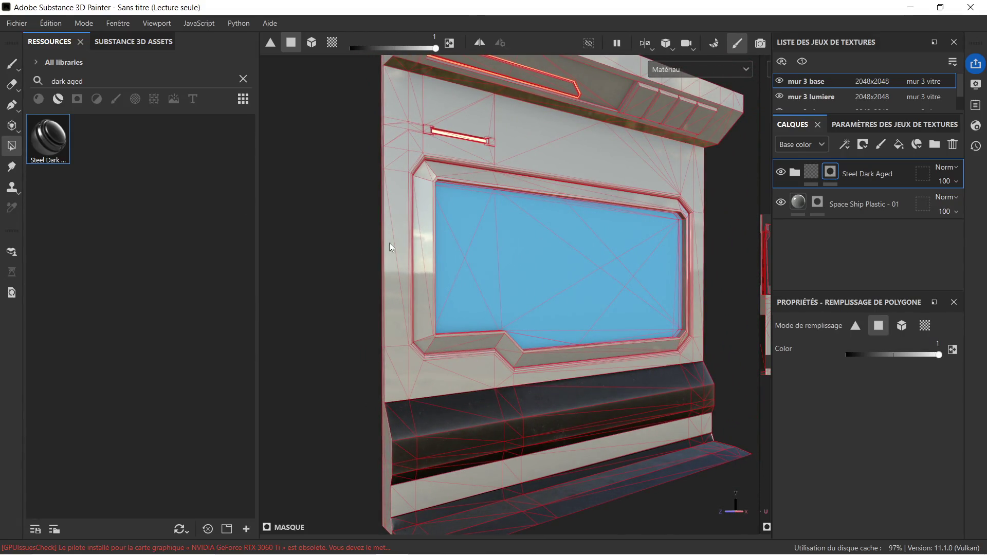
scroll(430, 288, up, 5)
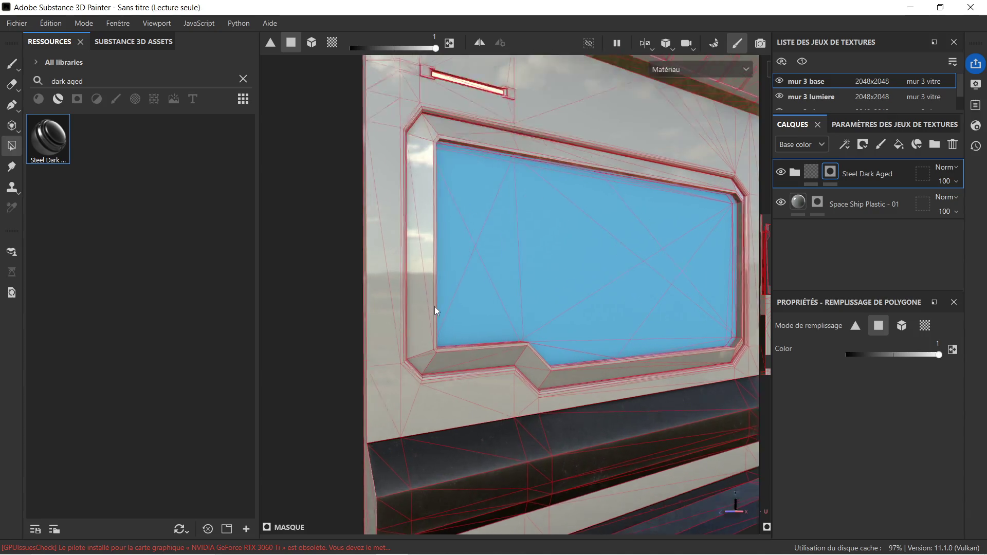
scroll(405, 359, up, 1)
mouse_move(452, 347)
alt+mouse_down()
mouse_move(390, 356)
mouse_move(221, 346)
mouse_move(390, 359)
mouse_move(330, 348)
mouse_move(537, 385)
mouse_move(387, 346)
mouse_move(408, 363)
mouse_move(615, 387)
mouse_move(580, 348)
mouse_move(604, 348)
mouse_move(522, 391)
mouse_move(572, 343)
mouse_move(604, 359)
alt+mouse_up()
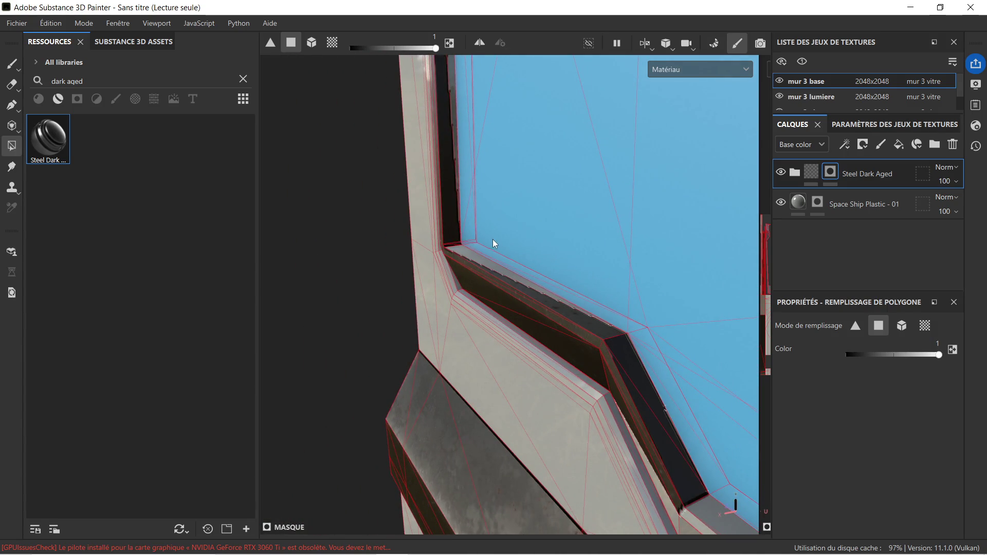
Fill the window sill strip faces with Steel Dark Aged
mouse_move(444, 240)
mouse_down()
mouse_move(584, 332)
mouse_move(561, 247)
mouse_move(597, 303)
mouse_move(554, 292)
mouse_move(594, 308)
mouse_move(612, 292)
mouse_move(675, 325)
mouse_move(449, 291)
mouse_move(632, 348)
mouse_move(458, 327)
mouse_move(645, 376)
mouse_move(532, 294)
mouse_up()
click(457, 247)
click(627, 309)
mouse_move(453, 310)
middle_down()
mouse_move(572, 338)
mouse_move(636, 369)
mouse_move(504, 324)
mouse_move(634, 365)
middle_up()
drag(566, 348, 597, 370)
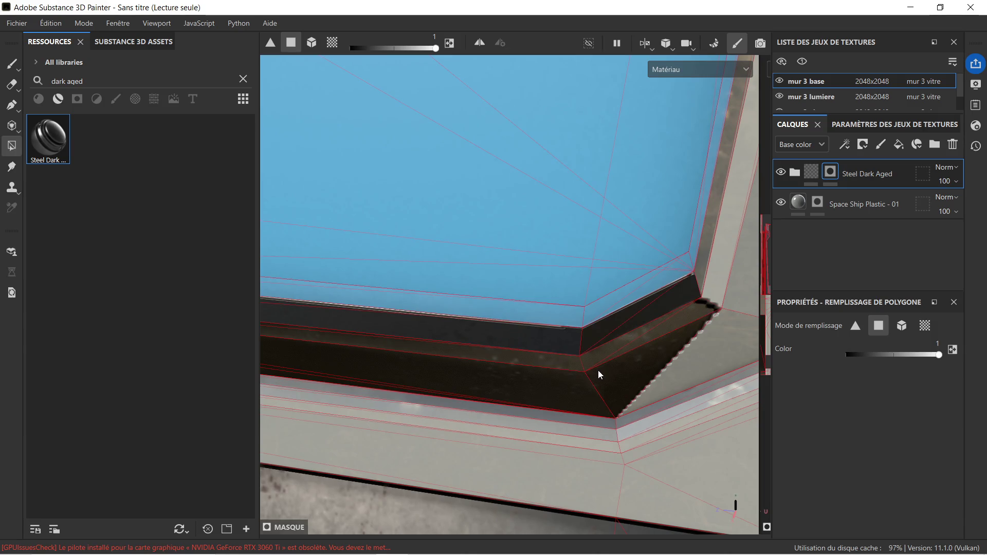
Fill the vertical and diagonal frame strips, lower corner faces and faces above the corner with steel
click(694, 294)
drag(704, 304, 725, 322)
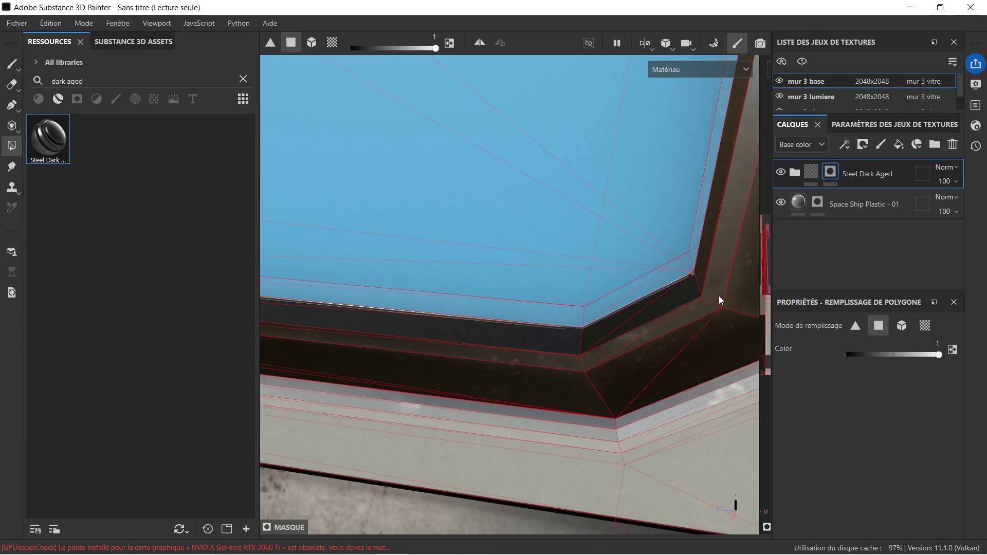
middle_drag(719, 295, 717, 276)
mouse_move(718, 276)
alt+mouse_down()
mouse_move(571, 398)
mouse_move(626, 260)
mouse_move(630, 194)
mouse_move(582, 458)
mouse_move(552, 339)
mouse_move(567, 354)
mouse_move(643, 334)
mouse_move(647, 281)
mouse_move(563, 238)
alt+mouse_up()
click(586, 251)
click(604, 261)
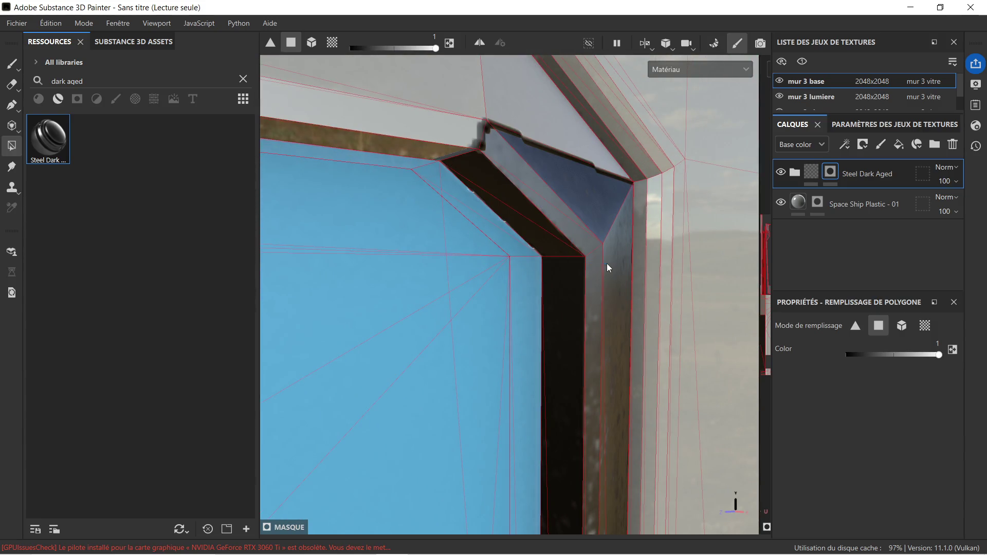
click(458, 119)
click(486, 140)
mouse_move(495, 151)
alt+mouse_down()
mouse_move(496, 207)
mouse_move(408, 263)
mouse_move(384, 311)
mouse_move(669, 307)
alt+mouse_up()
Fill the stepped strip below the top beam with dark steel along its length
mouse_move(667, 304)
alt+right_down()
mouse_move(378, 164)
mouse_move(509, 224)
mouse_move(470, 239)
mouse_move(482, 239)
alt+right_up()
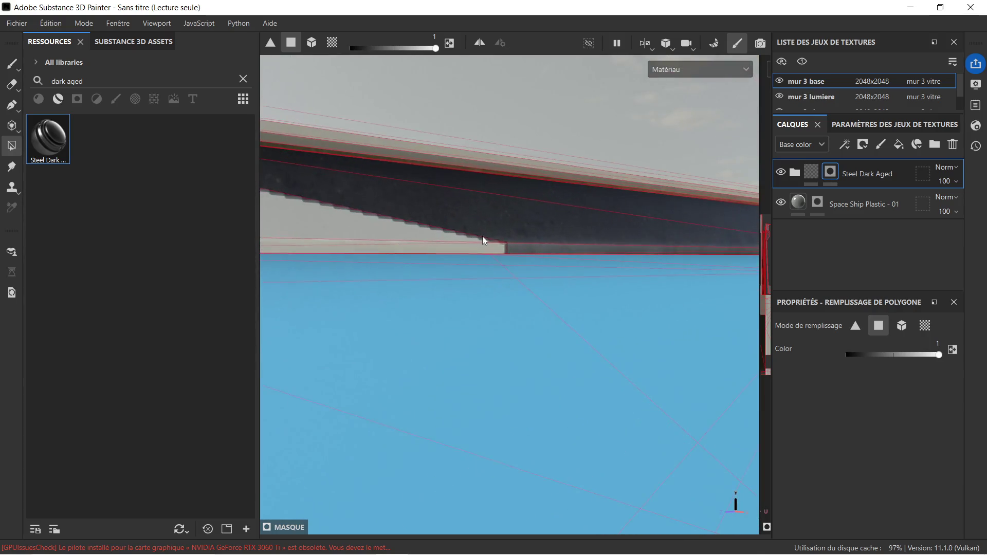
click(501, 244)
mouse_move(511, 248)
alt+mouse_down()
mouse_move(488, 317)
mouse_move(502, 250)
alt+mouse_up()
click(496, 239)
mouse_move(514, 257)
alt+middle_down()
mouse_move(455, 269)
mouse_move(379, 251)
alt+middle_up()
mouse_move(379, 251)
alt+mouse_down()
mouse_move(615, 422)
mouse_move(501, 309)
alt+mouse_up()
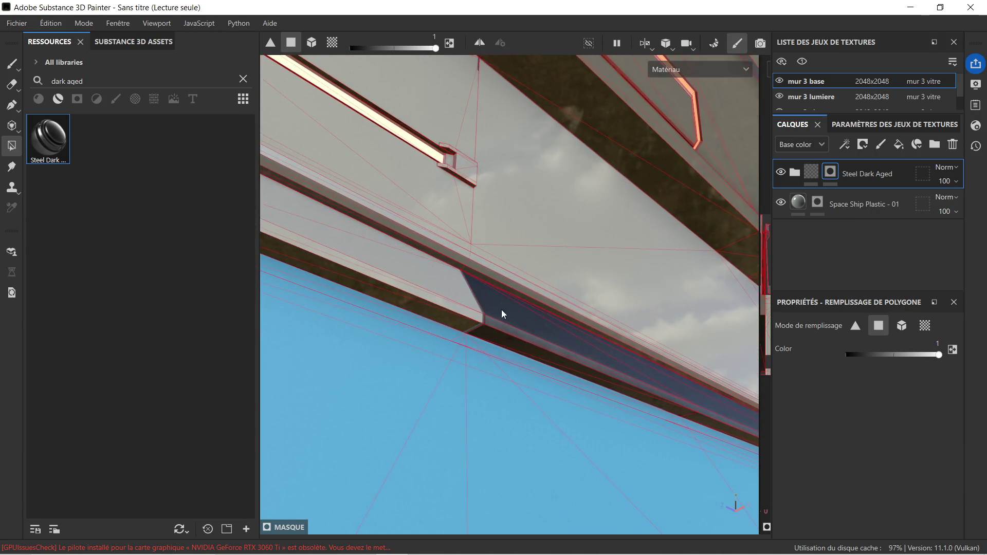
click(475, 307)
Fill the frame's upper inner strip and corners with Steel Dark Aged
mouse_move(403, 273)
alt+mouse_down()
mouse_move(619, 414)
mouse_move(411, 344)
alt+mouse_up()
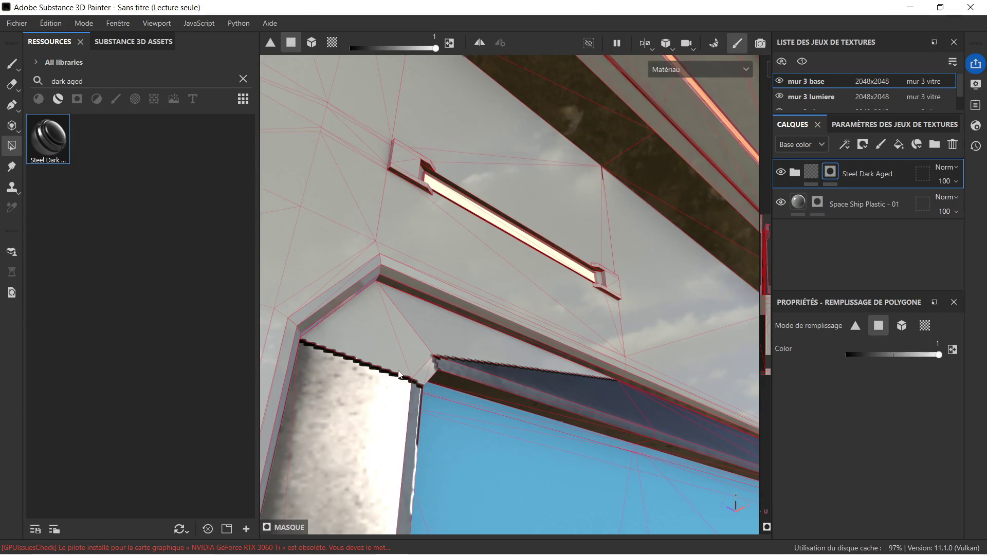
mouse_move(501, 394)
alt+mouse_down()
mouse_move(425, 399)
mouse_move(397, 390)
mouse_move(421, 400)
mouse_move(434, 386)
mouse_move(522, 386)
mouse_move(548, 409)
mouse_move(590, 403)
mouse_move(520, 323)
mouse_move(535, 332)
mouse_move(568, 415)
mouse_move(555, 396)
mouse_move(627, 378)
mouse_move(525, 307)
mouse_move(568, 330)
mouse_move(437, 344)
mouse_move(612, 331)
mouse_move(665, 308)
mouse_move(594, 336)
mouse_move(431, 311)
mouse_move(370, 273)
mouse_move(352, 279)
alt+mouse_up()
click(384, 403)
scroll(526, 307, down, 2)
scroll(597, 451, up, 5)
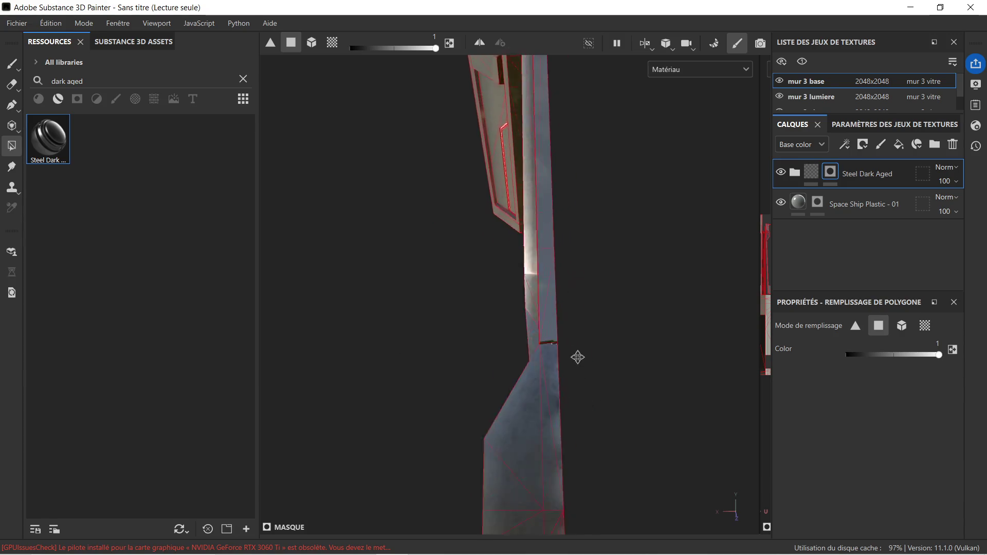
Set the Polygon Fill color to 0 and erase the steel from the lower ledge's right-side faces
scroll(575, 282, down, 2)
mouse_move(458, 282)
alt+mouse_down()
mouse_move(650, 335)
mouse_move(427, 332)
mouse_move(474, 338)
mouse_move(480, 354)
mouse_move(595, 339)
alt+mouse_up()
mouse_move(670, 334)
alt+mouse_down()
mouse_move(495, 360)
mouse_move(379, 343)
mouse_move(588, 353)
mouse_move(477, 324)
mouse_move(720, 328)
alt+mouse_up()
click(843, 359)
drag(628, 333, 653, 347)
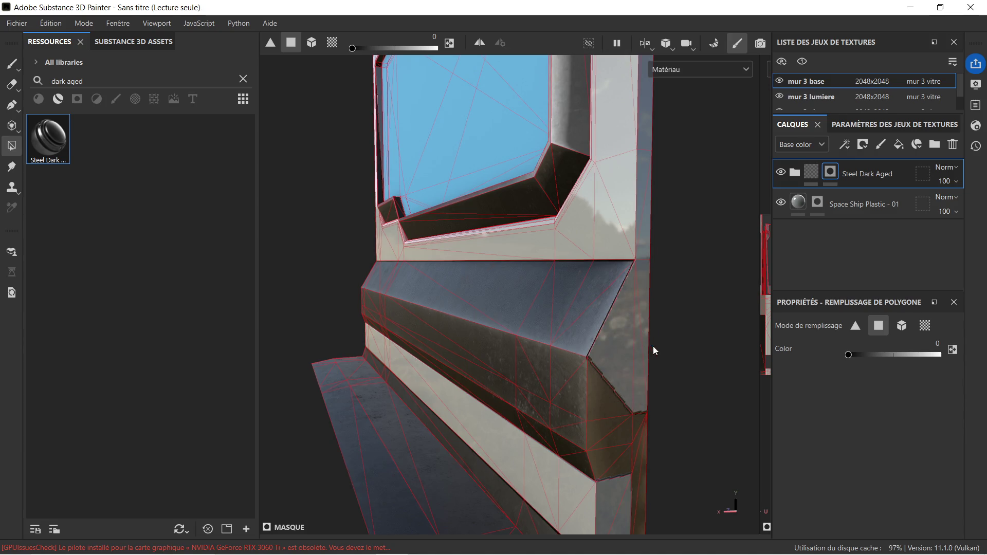
mouse_move(641, 431)
mouse_down()
mouse_move(645, 448)
mouse_move(602, 342)
mouse_up()
mouse_move(576, 388)
alt+mouse_down()
mouse_move(651, 388)
mouse_move(505, 363)
mouse_move(506, 320)
alt+mouse_up()
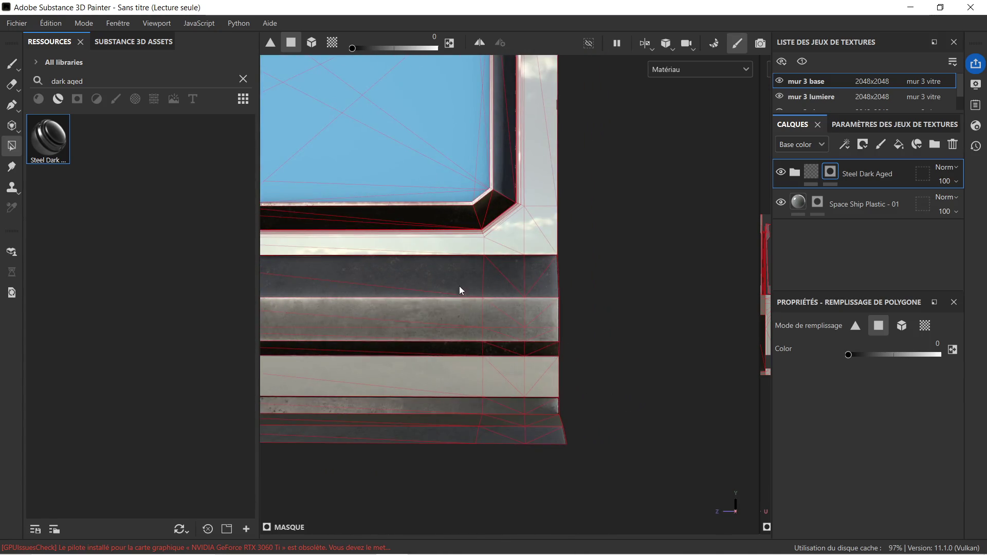
Frame the wall panel and toggle the Steel Dark Aged layer's visibility to compare
key(f)
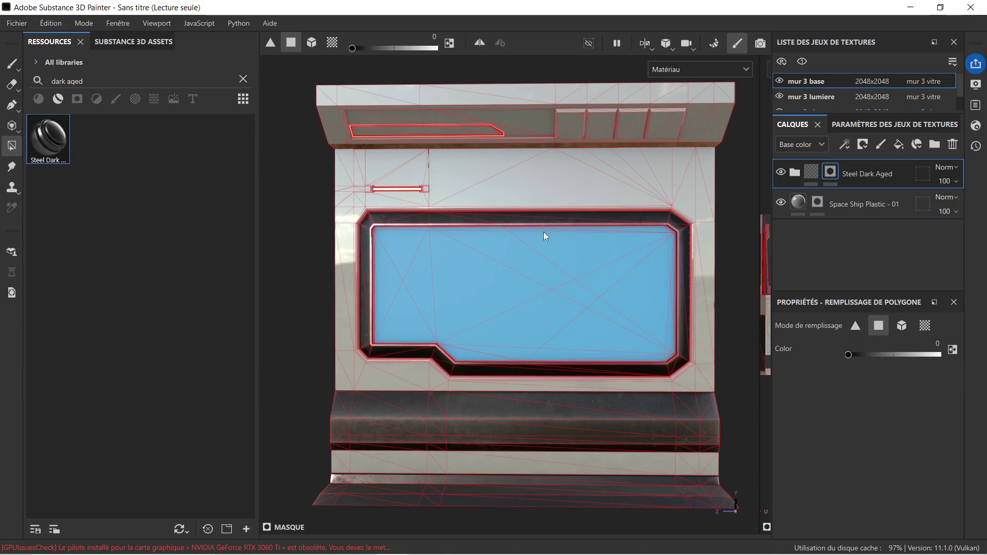
alt+middle_drag(519, 256, 515, 238)
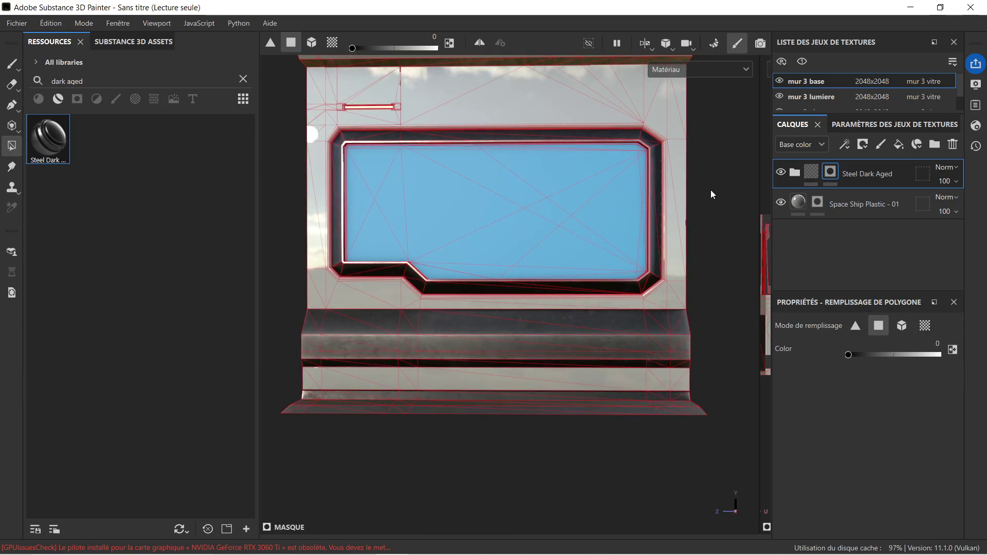
click(781, 172)
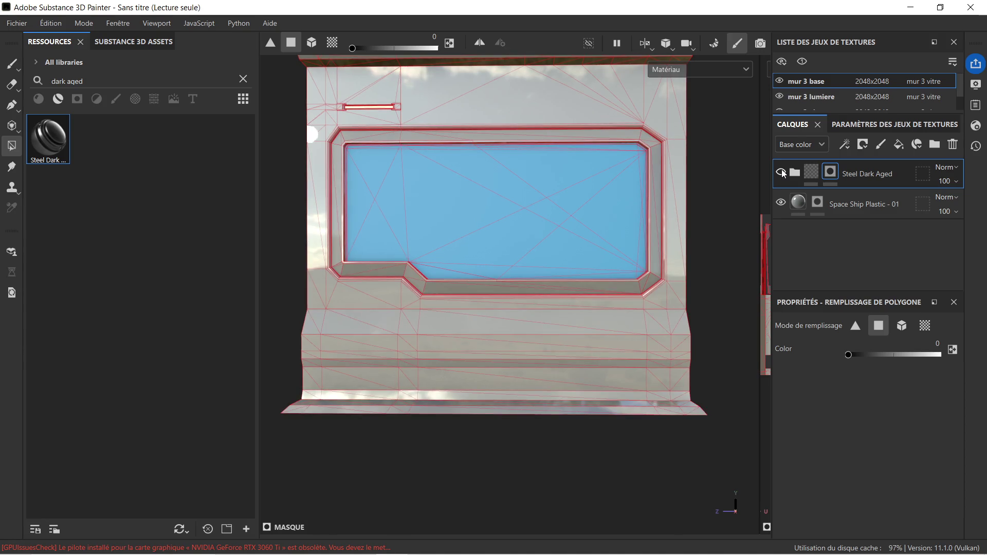
click(782, 172)
click(782, 172)
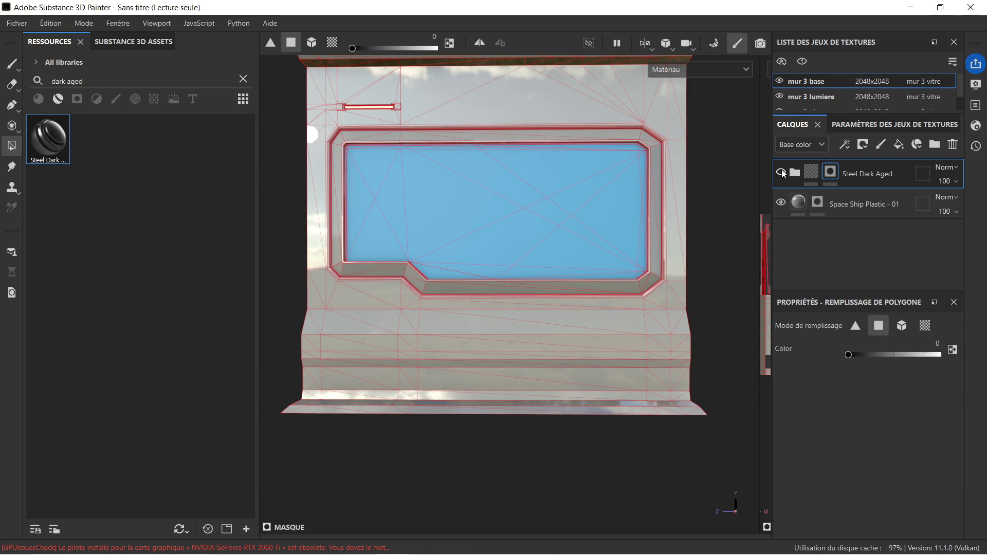
click(782, 172)
Clear the 'dark aged' search so the full material library is listed again
scroll(446, 182, down, 2)
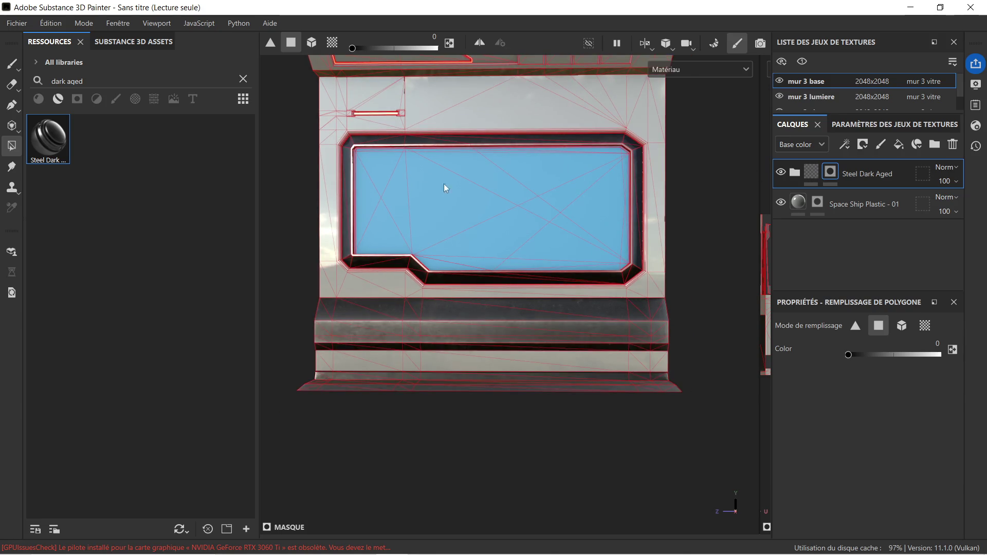
alt+drag(425, 234, 506, 222)
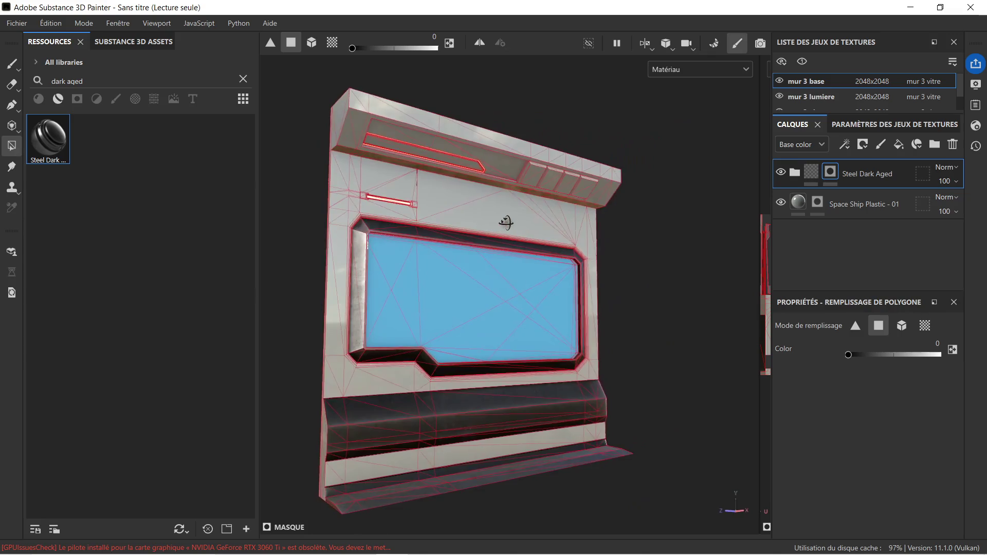
scroll(441, 180, up, 5)
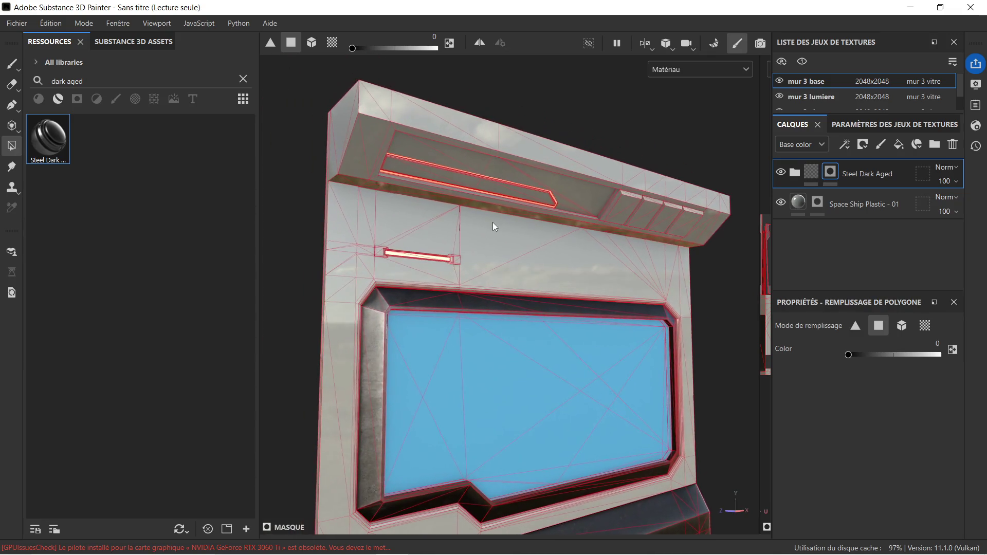
mouse_move(567, 226)
alt+mouse_down()
mouse_move(502, 183)
mouse_move(487, 192)
mouse_move(511, 291)
alt+mouse_up()
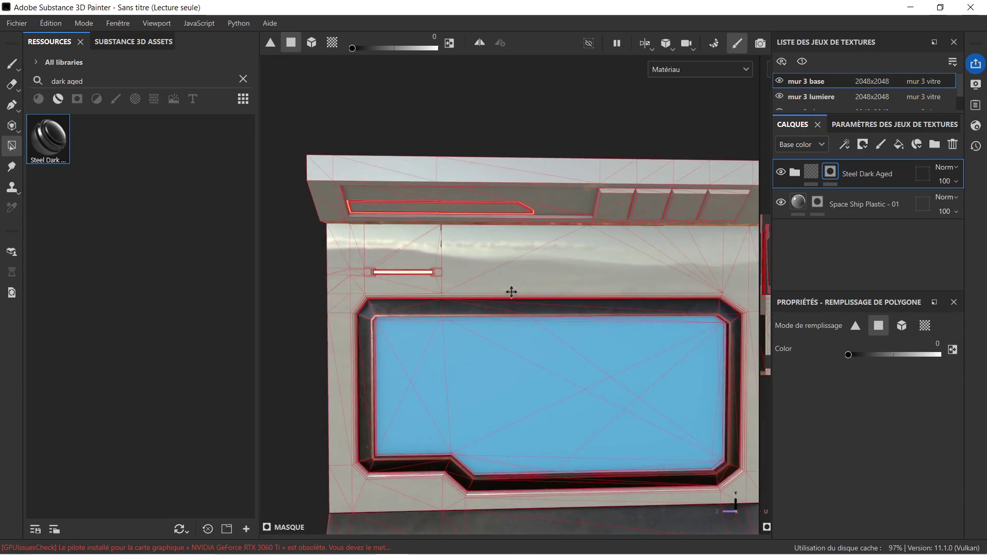
scroll(468, 214, down, 3)
mouse_move(467, 214)
alt+middle_down()
mouse_move(588, 253)
mouse_move(573, 237)
alt+middle_up()
mouse_move(574, 236)
alt+right_down()
mouse_move(581, 315)
mouse_move(578, 252)
alt+right_up()
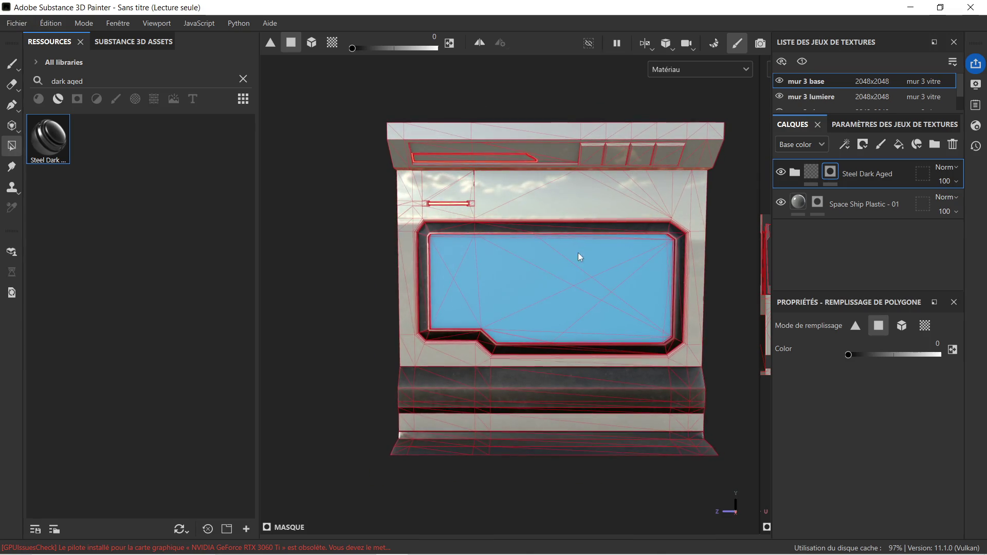
click(247, 79)
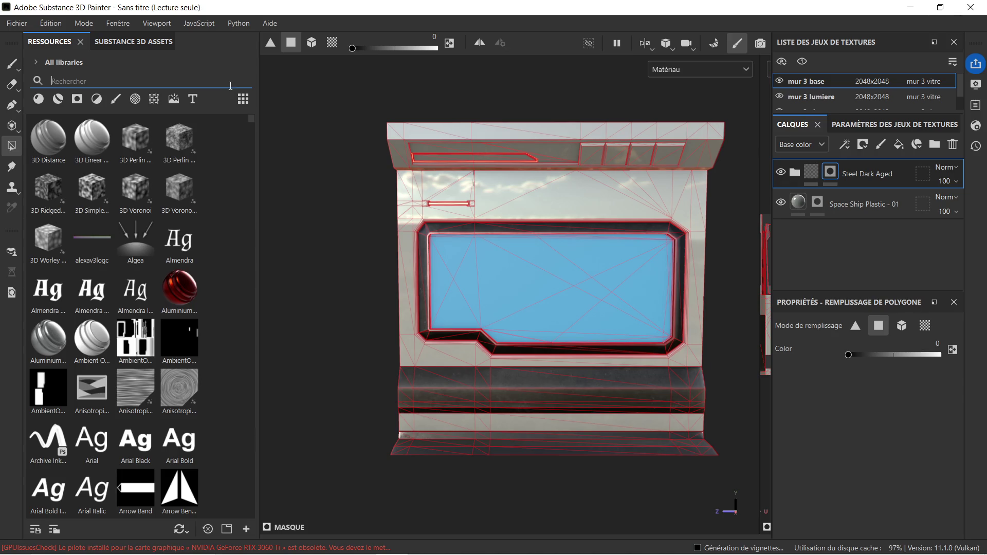
Apply the Carbon Fiber smart material and tile its weave to about 7.99 by 31.7 repetition
click(39, 100)
mouse_move(184, 138)
mouse_down()
mouse_move(512, 159)
mouse_move(549, 150)
mouse_up()
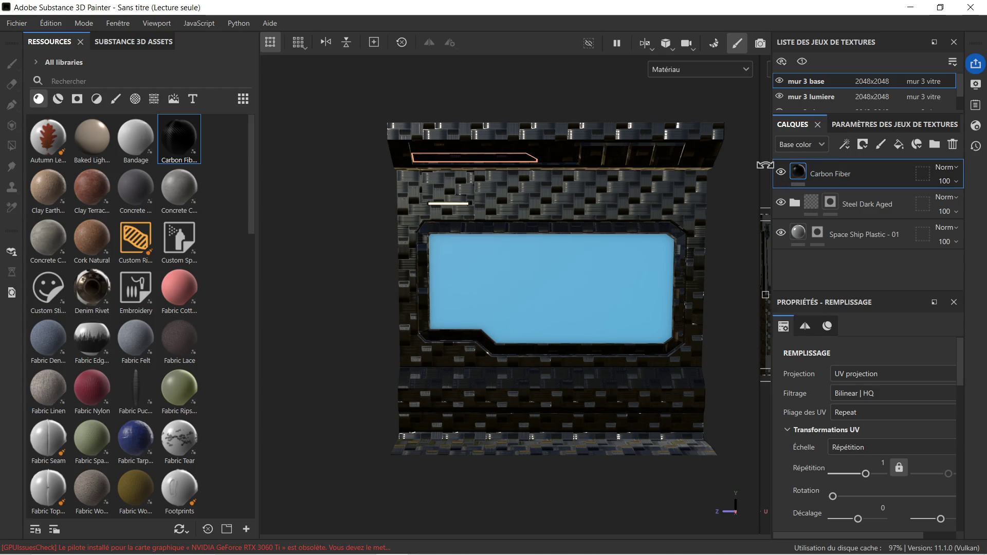
drag(759, 167, 573, 170)
mouse_move(710, 208)
mouse_down()
mouse_move(665, 215)
mouse_move(630, 291)
mouse_up()
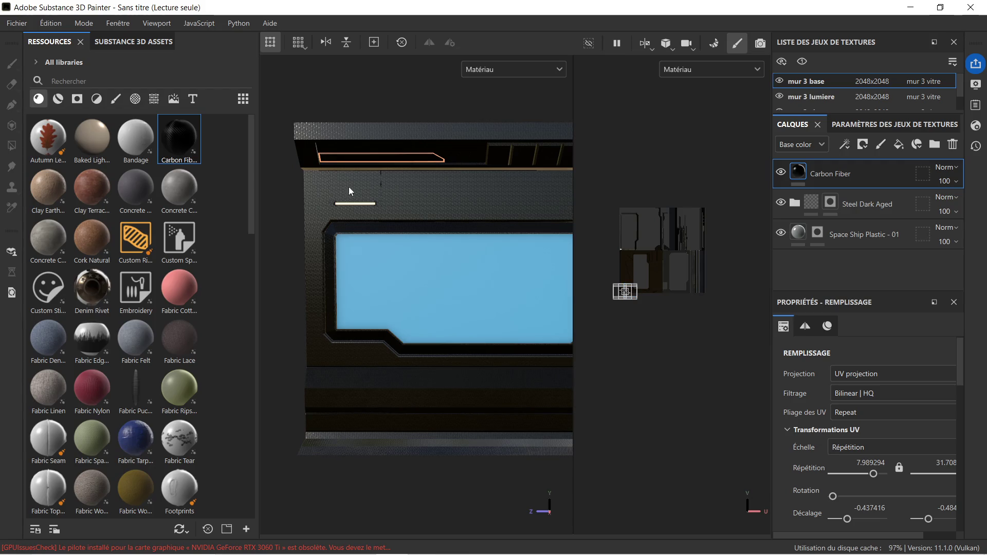
scroll(394, 183, up, 6)
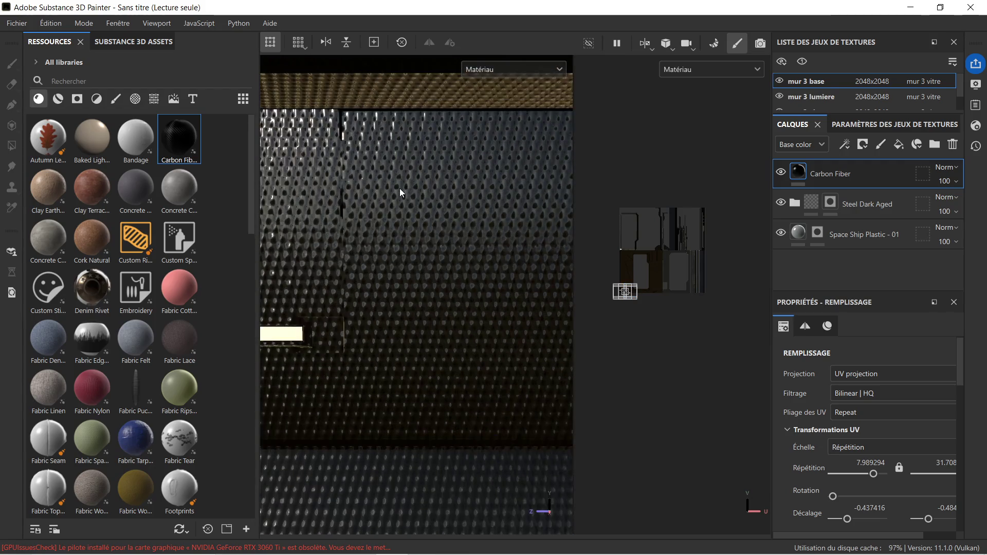
scroll(399, 190, down, 8)
alt+drag(424, 266, 430, 215)
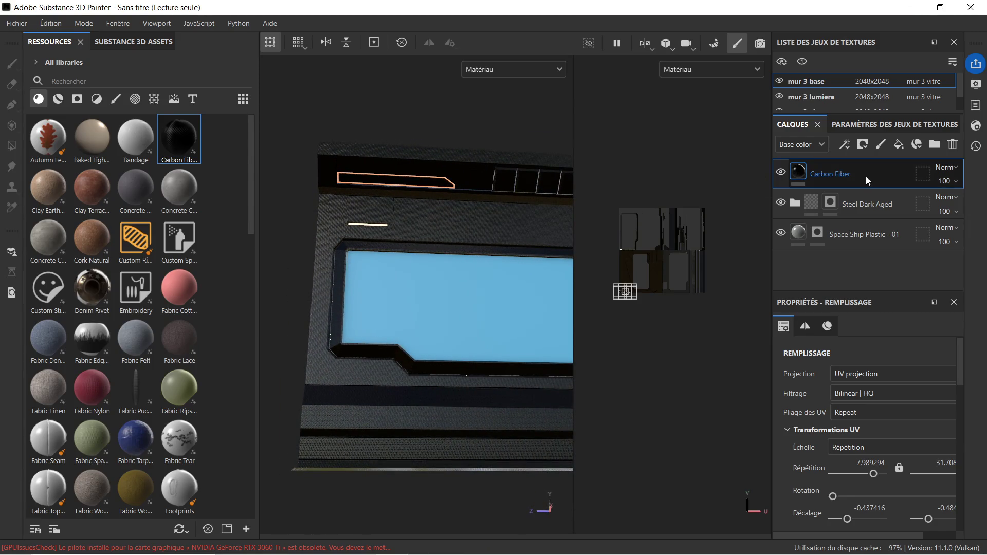
right_click(866, 177)
Add a black mask to the Carbon Fiber layer, hiding the weave
click(655, 55)
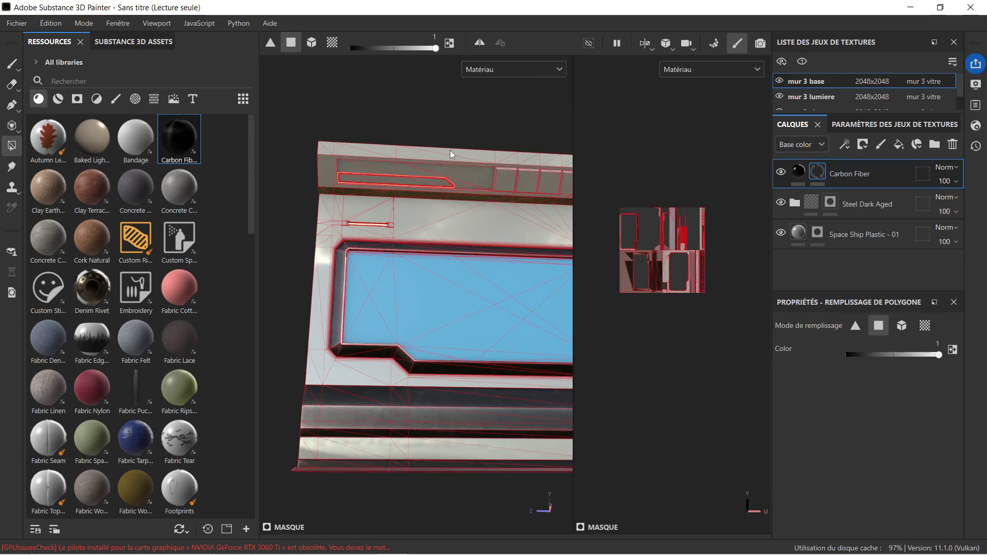
scroll(449, 150, up, 10)
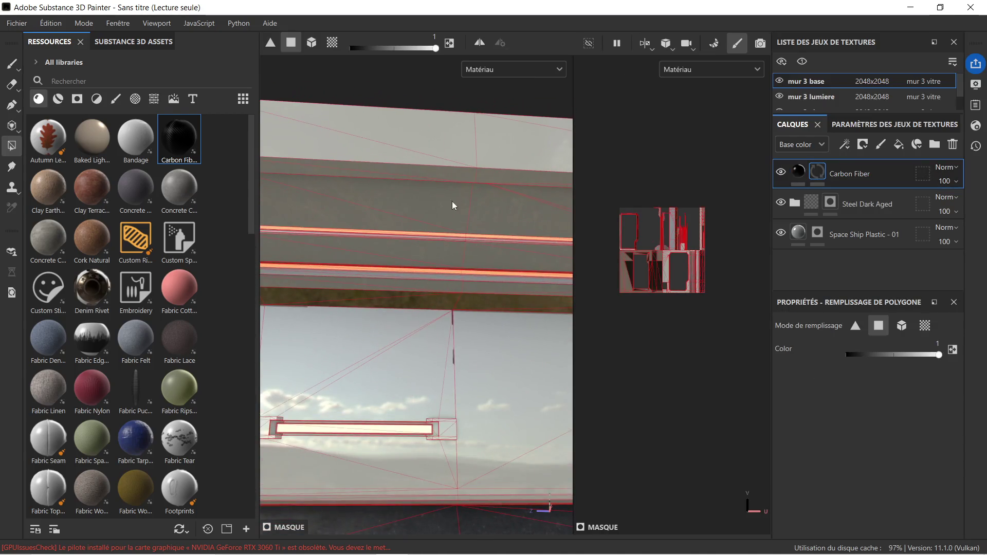
scroll(539, 220, down, 3)
Polygon-fill the top beam's recess faces to reveal the carbon fibre there
drag(412, 222, 498, 220)
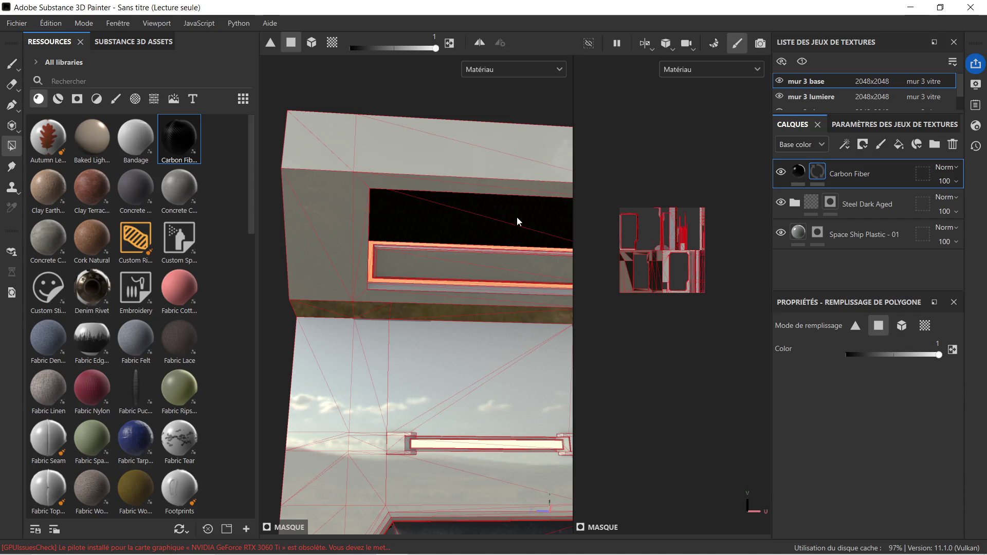
alt+middle_drag(516, 217, 251, 221)
mouse_move(349, 229)
mouse_down()
mouse_move(467, 235)
mouse_move(281, 197)
mouse_up()
mouse_move(354, 233)
mouse_down()
mouse_move(371, 248)
mouse_move(406, 220)
mouse_up()
scroll(406, 220, down, 3)
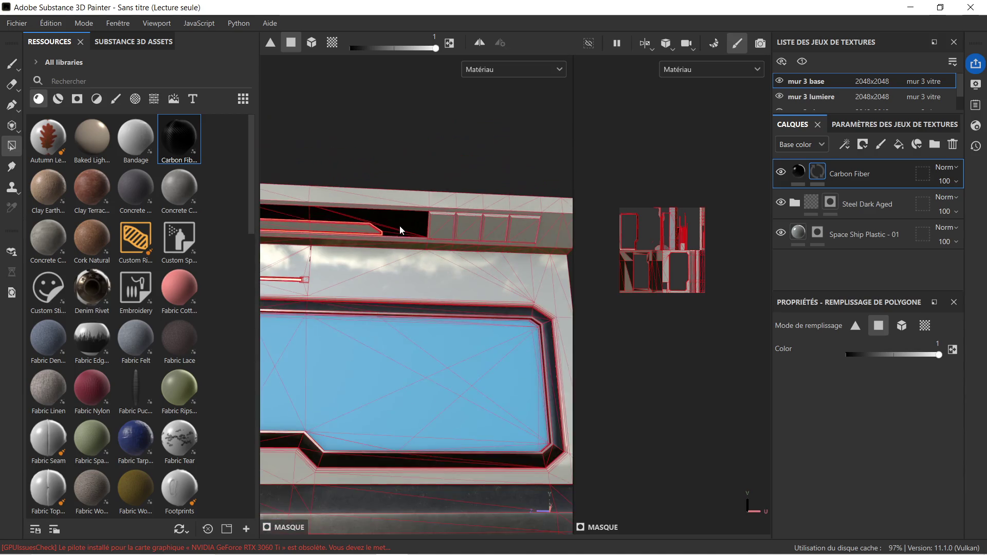
scroll(397, 233, down, 2)
mouse_move(430, 341)
alt+mouse_down()
mouse_move(422, 275)
mouse_move(462, 264)
alt+mouse_up()
scroll(359, 206, up, 3)
scroll(414, 256, down, 1)
alt+middle_drag(448, 290, 470, 280)
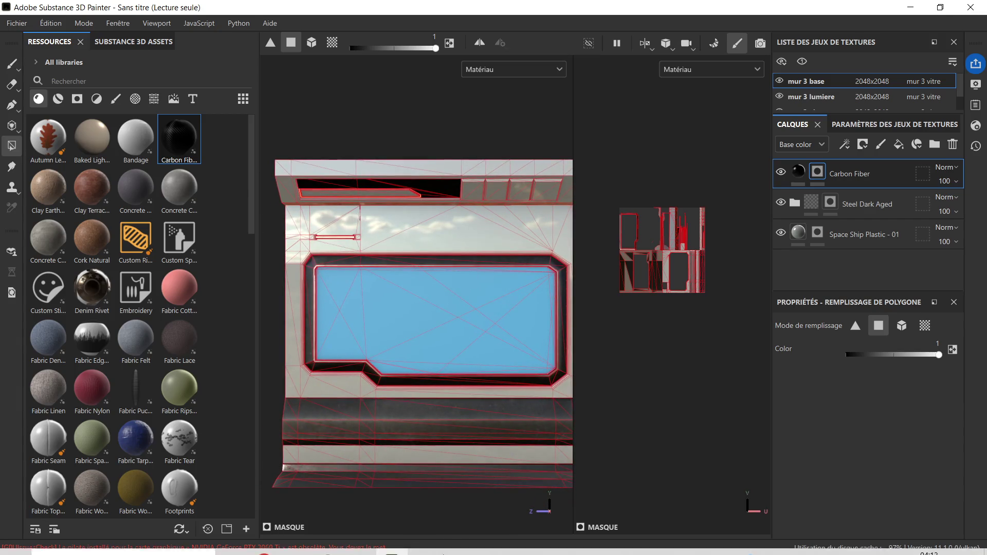
mouse_move(354, 550)
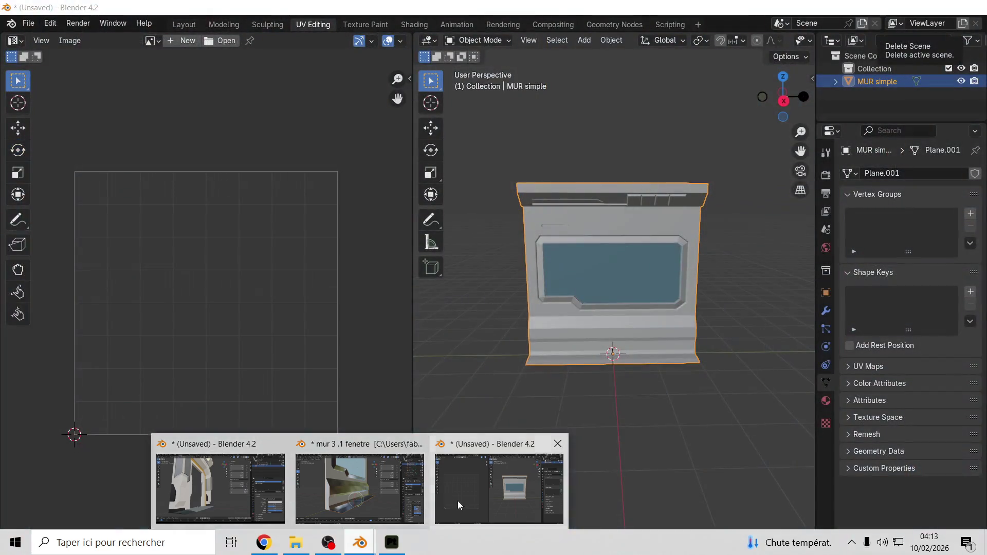
Bring Blender 4.2 forward and orbit the wall model back into perspective
click(457, 501)
scroll(590, 312, up, 5)
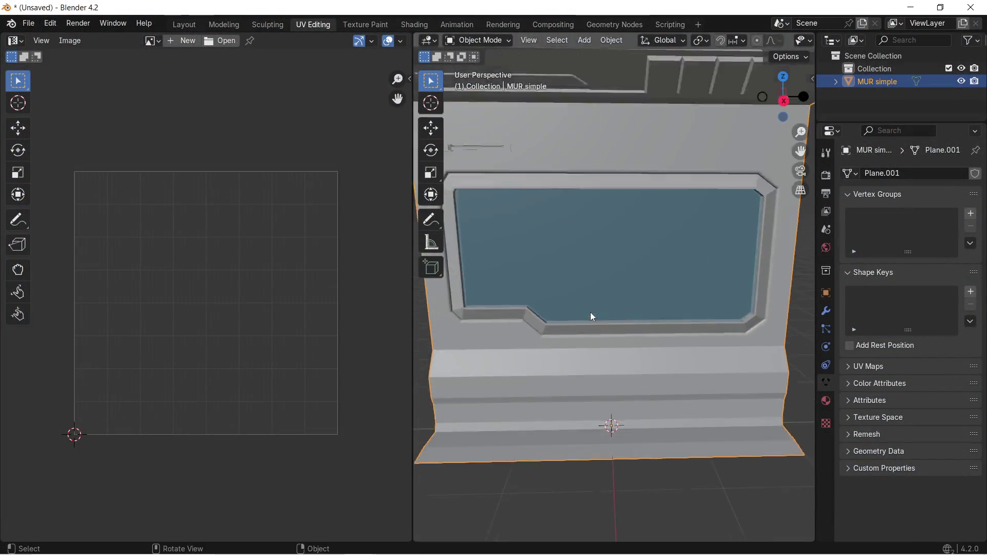
scroll(593, 332, down, 2)
mouse_move(602, 314)
alt+middle_down()
mouse_move(601, 374)
mouse_move(599, 233)
alt+middle_up()
scroll(598, 233, down, 3)
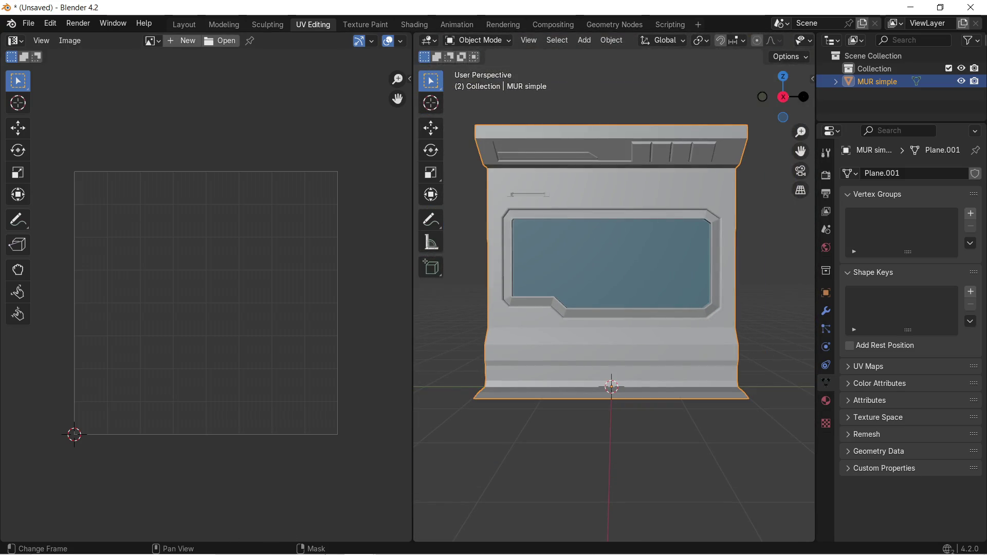
Switch back to the Substance 3D Painter window from the taskbar
mouse_move(371, 546)
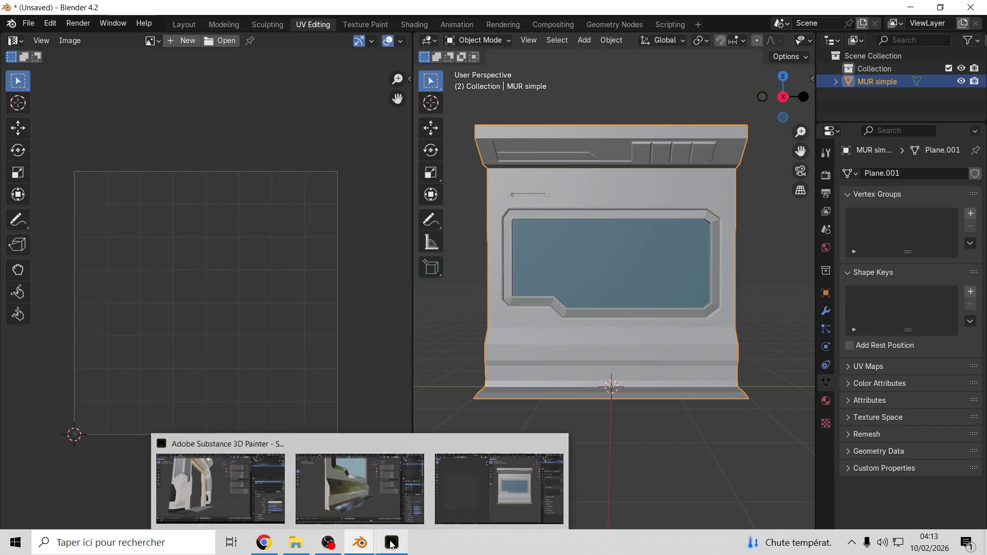
click(391, 543)
scroll(495, 245, up, 2)
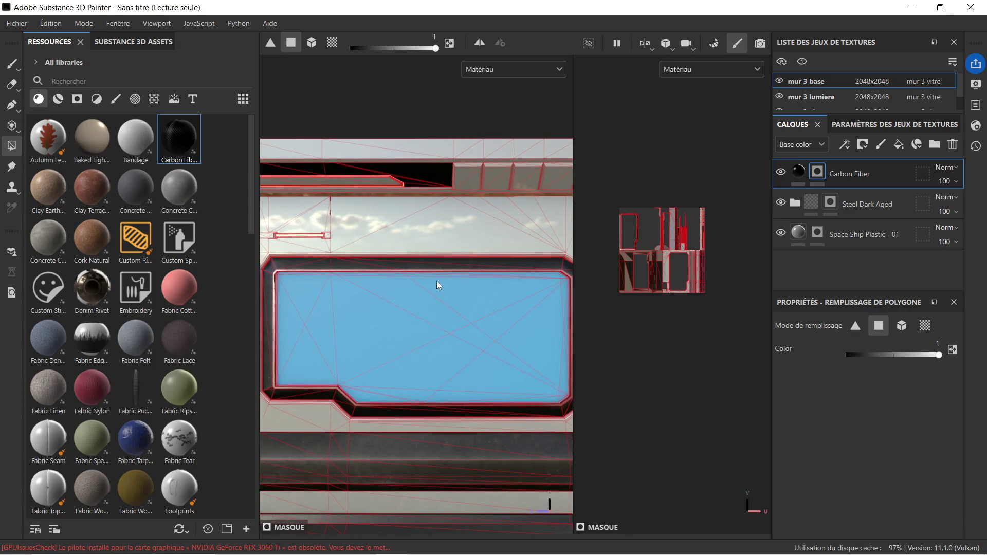
Drop the Bevel Rect procedural from the Procedurals shelf onto the wall above the window
alt+middle_drag(479, 244, 408, 248)
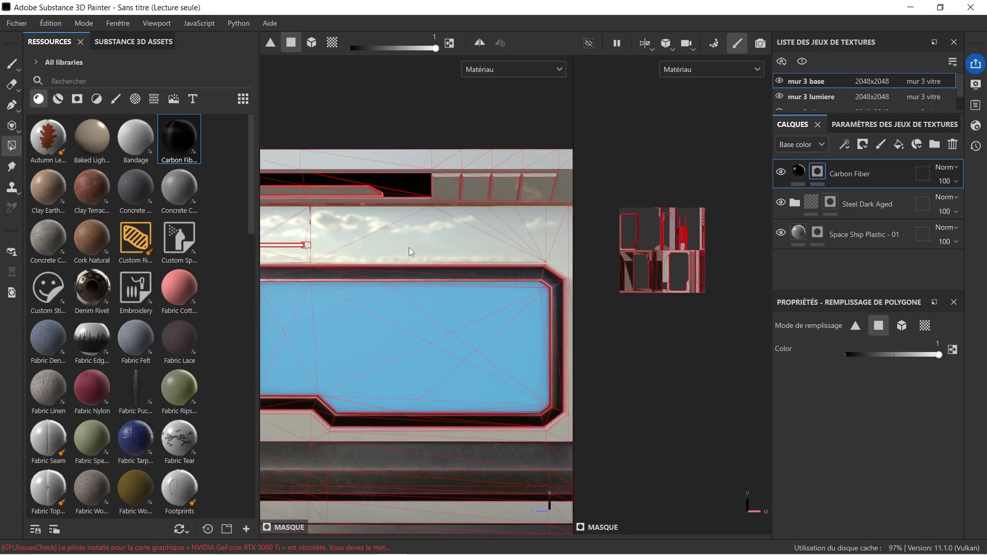
mouse_move(393, 253)
alt+mouse_down()
mouse_move(459, 259)
mouse_move(392, 246)
mouse_move(315, 280)
mouse_move(382, 259)
mouse_move(386, 282)
alt+mouse_up()
mouse_move(386, 282)
alt+right_down()
mouse_move(372, 353)
mouse_move(396, 309)
alt+right_up()
alt+middle_drag(392, 304, 410, 290)
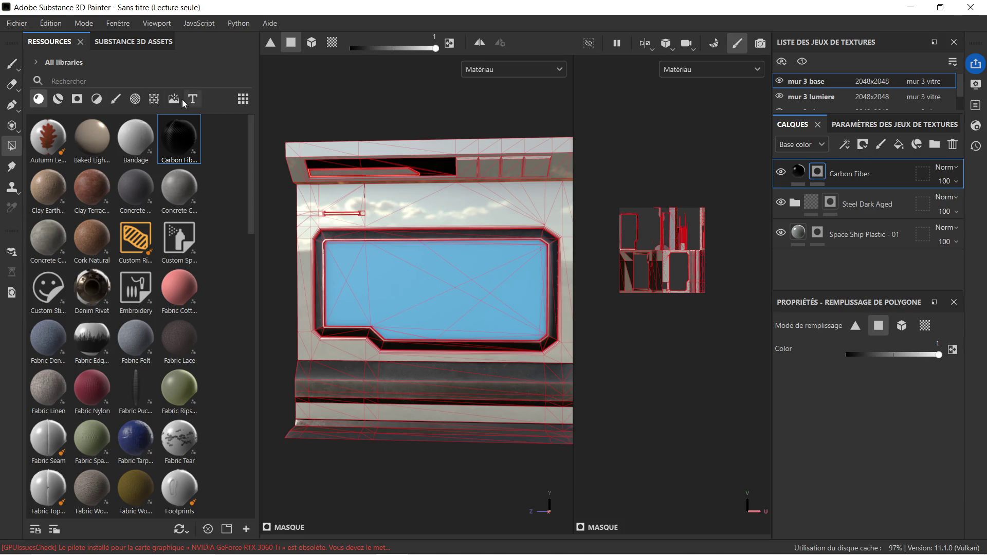
click(154, 99)
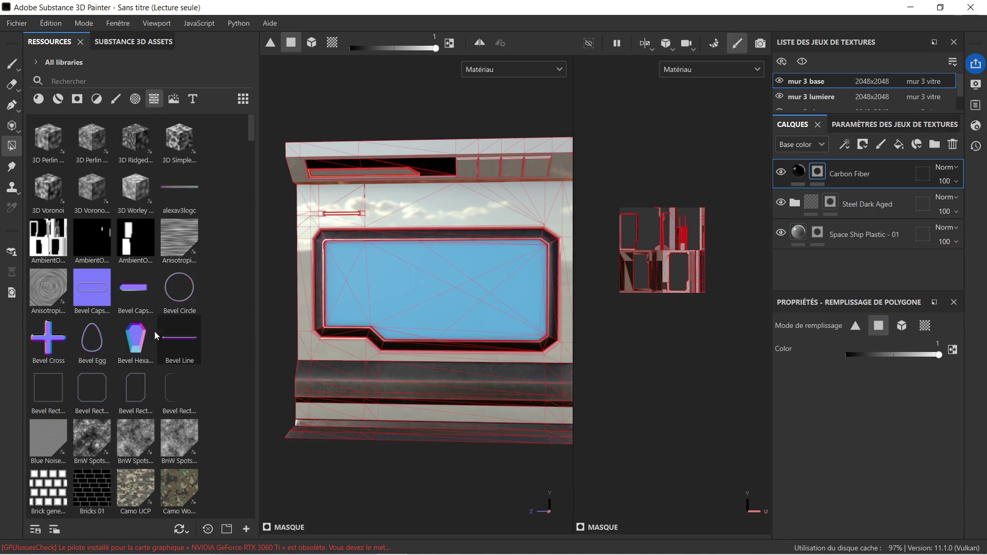
scroll(154, 331, down, 3)
mouse_move(172, 239)
mouse_down()
mouse_move(506, 233)
mouse_move(452, 210)
mouse_up()
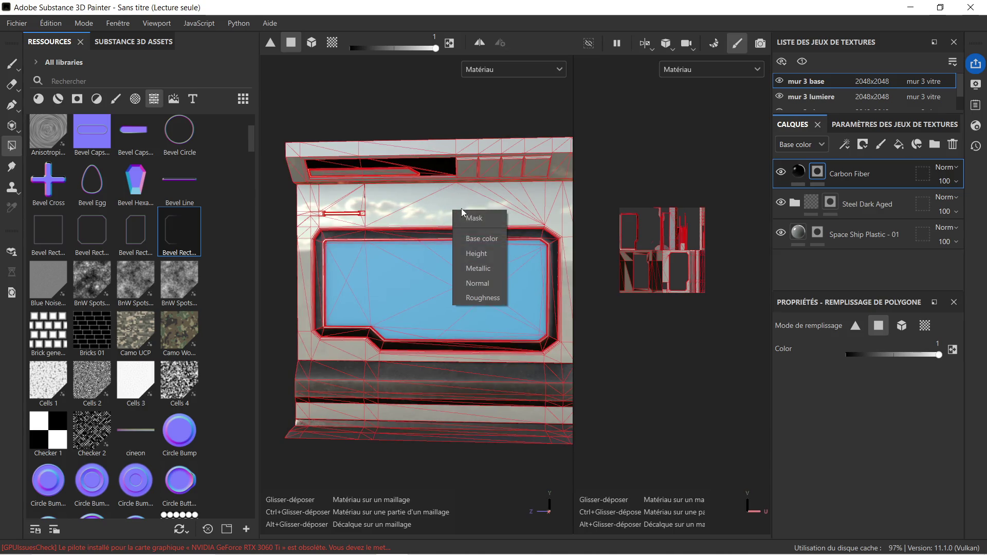
click(487, 279)
Widen the 3D viewport and view the upper wall's beam and slot from below
scroll(462, 221, up, 5)
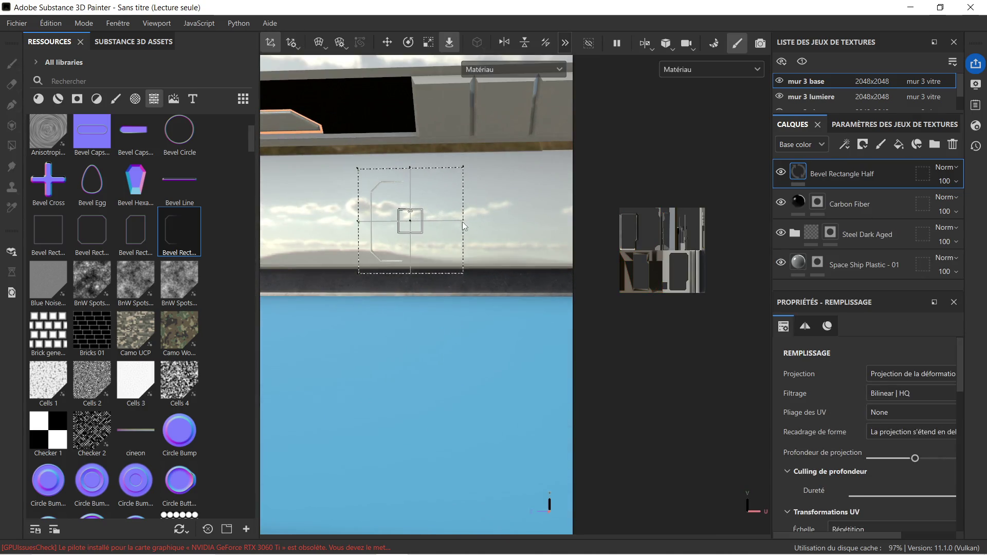
middle_drag(381, 306, 482, 315)
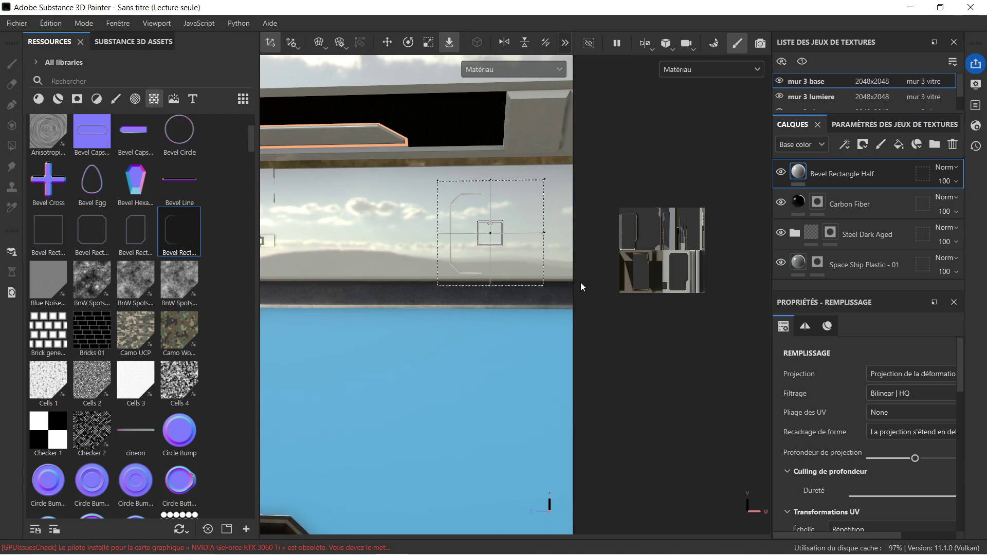
drag(572, 277, 717, 277)
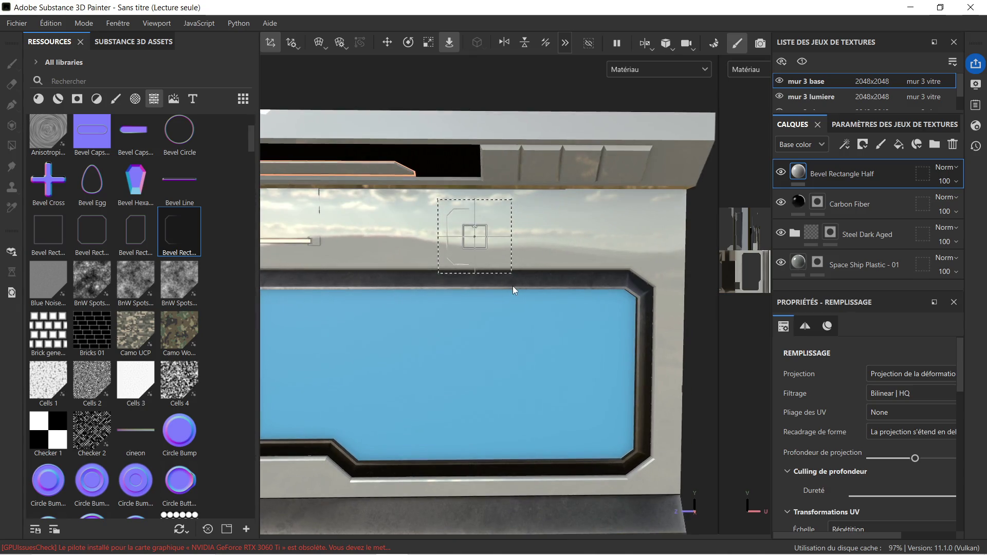
middle_drag(514, 286, 431, 266)
scroll(432, 266, up, 2)
mouse_move(454, 265)
alt+mouse_down()
mouse_move(524, 271)
mouse_move(503, 217)
mouse_move(445, 238)
mouse_move(468, 233)
mouse_move(534, 255)
mouse_move(758, 194)
alt+mouse_up()
click(781, 202)
click(781, 203)
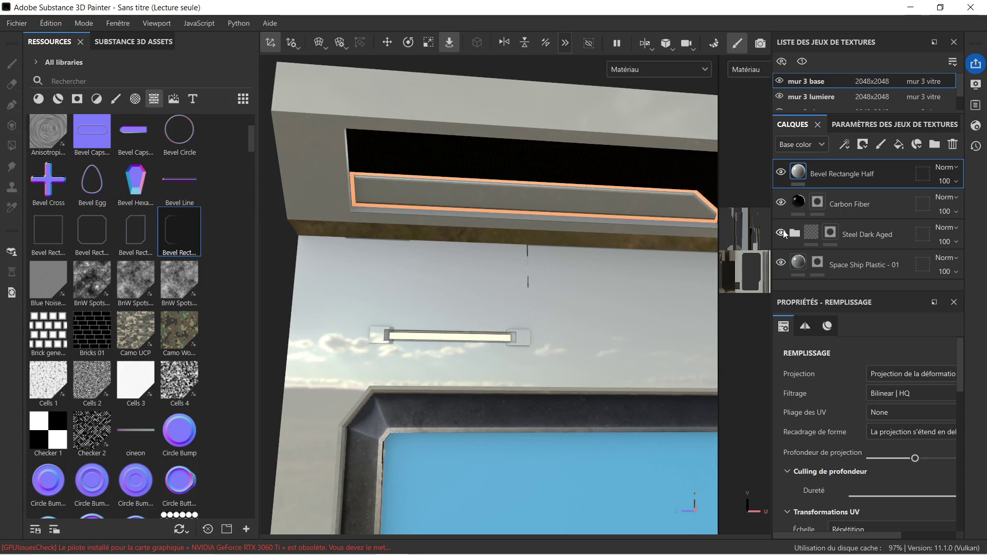
click(781, 233)
click(781, 232)
click(782, 233)
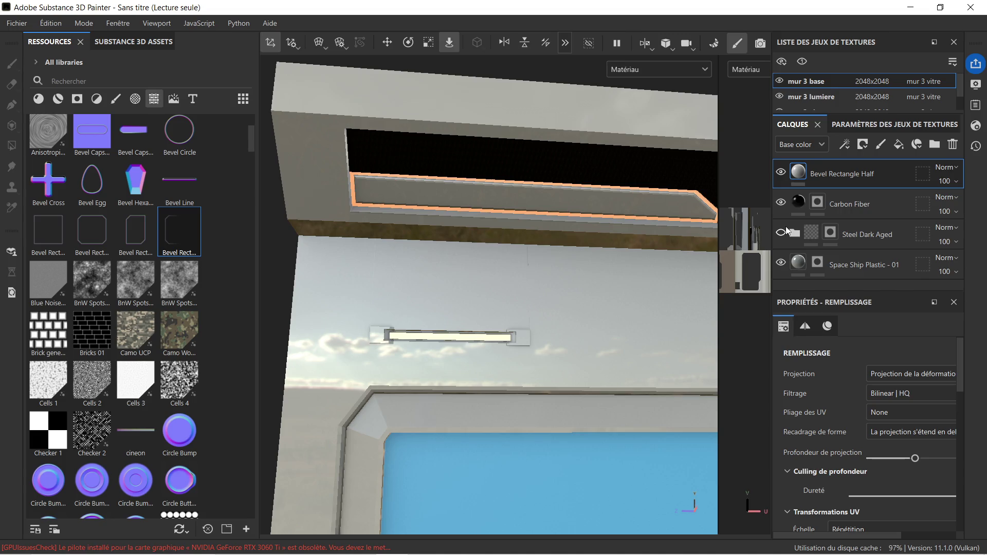
click(781, 233)
mouse_move(689, 258)
alt+mouse_down()
mouse_move(596, 273)
mouse_move(676, 259)
alt+mouse_up()
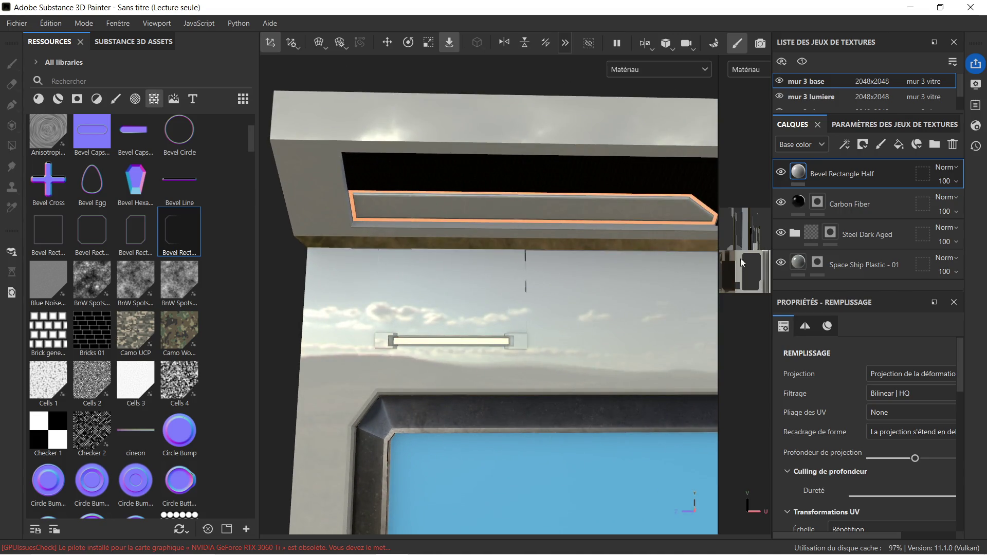
click(781, 233)
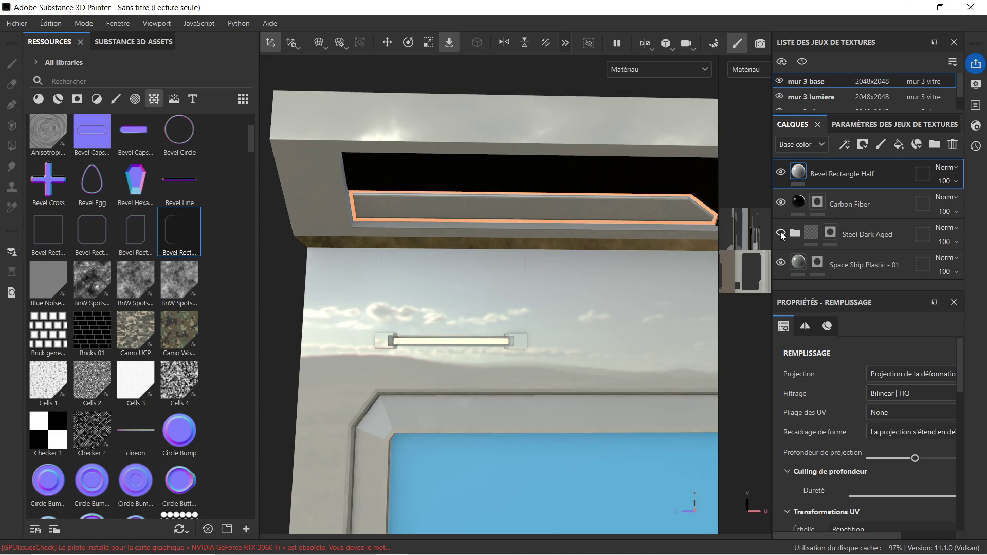
click(780, 262)
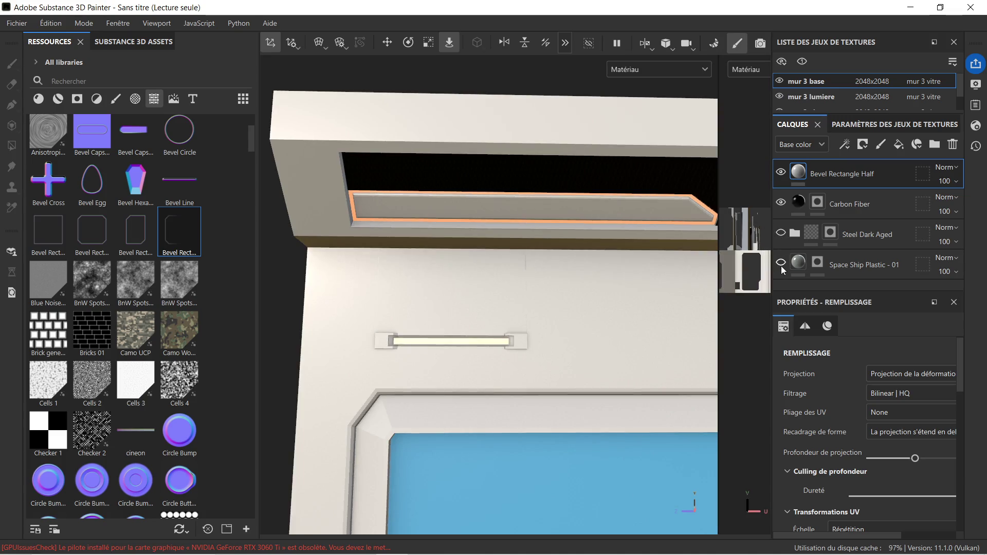
click(781, 262)
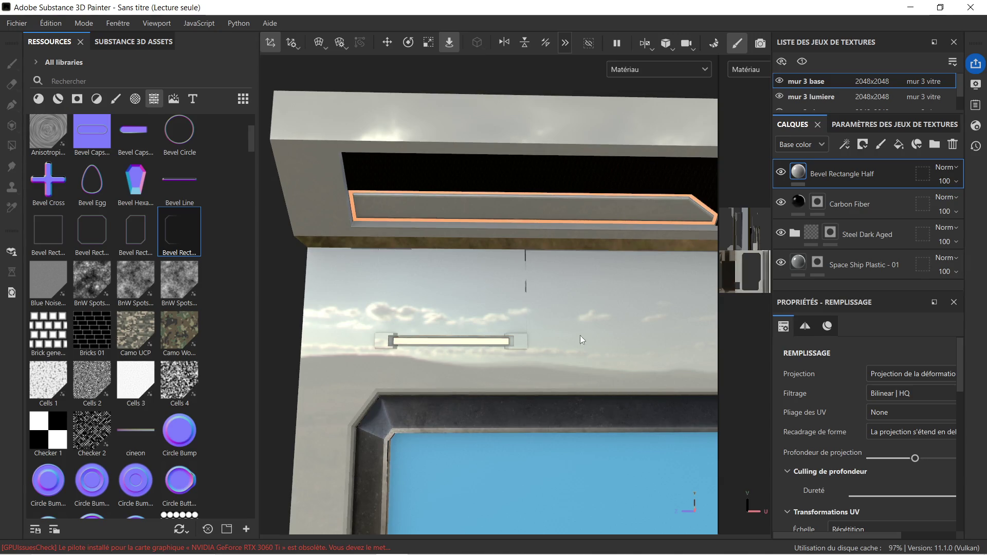
scroll(581, 339, up, 2)
mouse_move(585, 344)
alt+mouse_down()
mouse_move(590, 293)
mouse_move(504, 300)
alt+mouse_up()
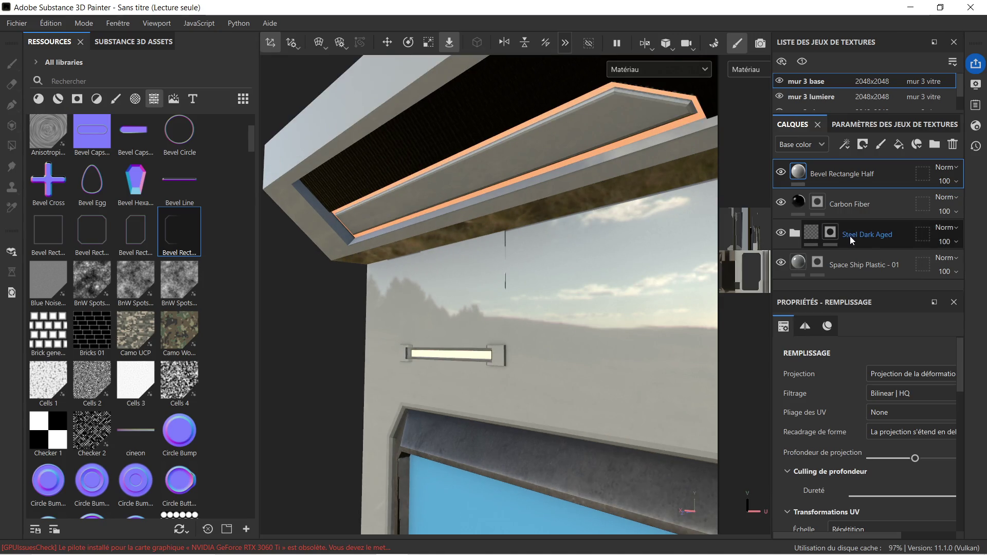
Select the Steel Dark Aged mask, switch to Polygon Fill, and orbit to face the wall
click(830, 232)
key(4)
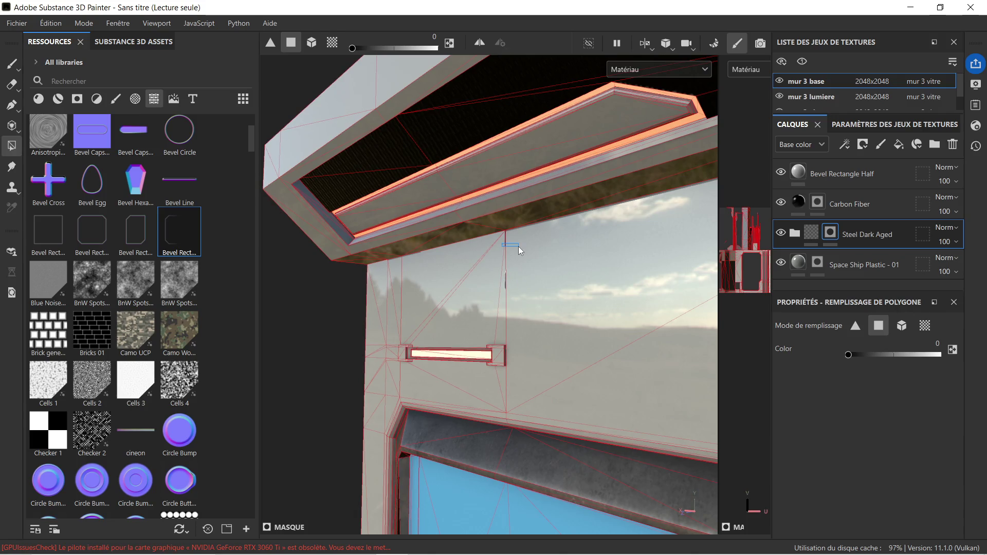
mouse_move(507, 245)
alt+mouse_down()
mouse_move(496, 292)
mouse_move(555, 260)
mouse_move(564, 231)
mouse_move(557, 286)
alt+mouse_up()
scroll(530, 286, up, 5)
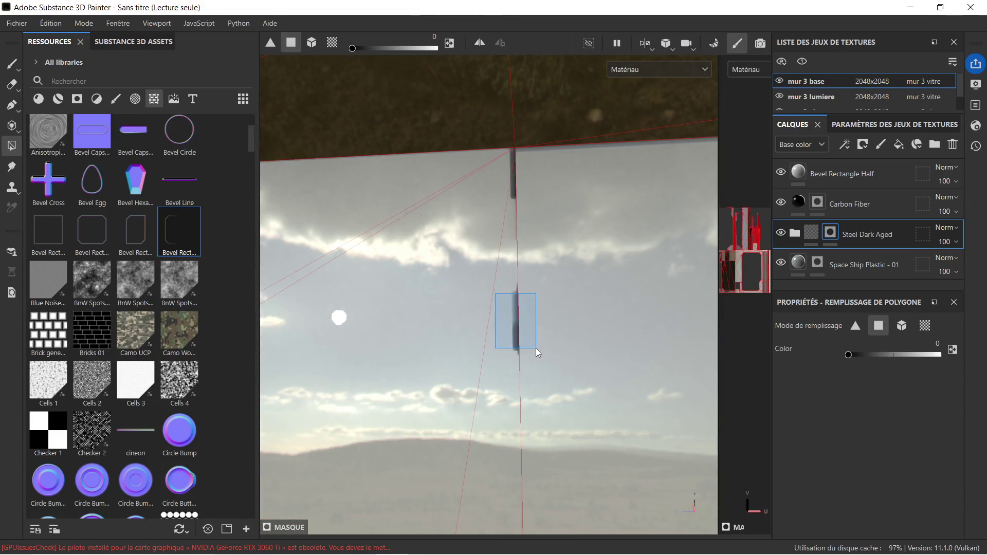
drag(556, 202, 556, 201)
scroll(536, 193, down, 4)
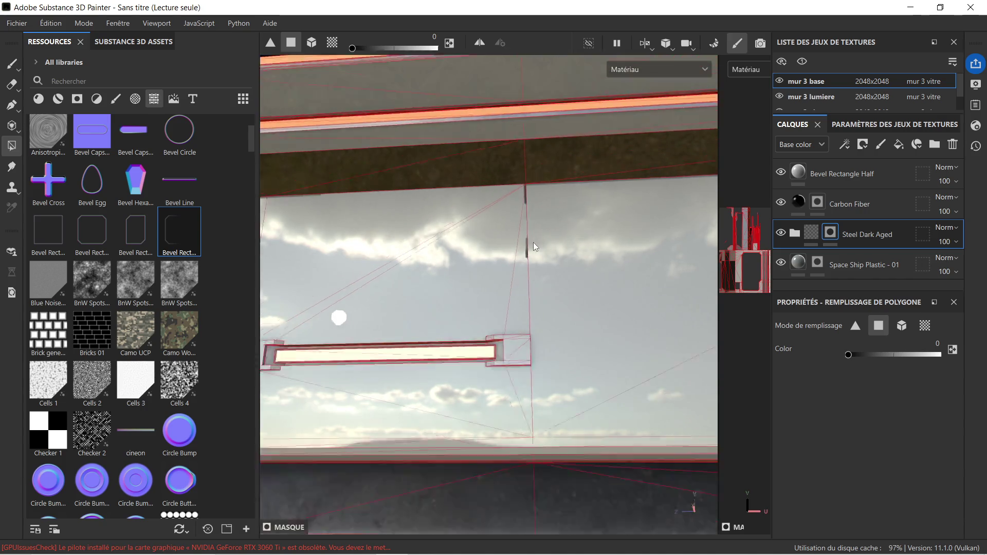
scroll(538, 346, down, 2)
mouse_move(532, 263)
alt+mouse_down()
mouse_move(577, 326)
mouse_move(540, 314)
alt+mouse_up()
Erase the dark steel from four triangles in the band above the window frame
click(516, 327)
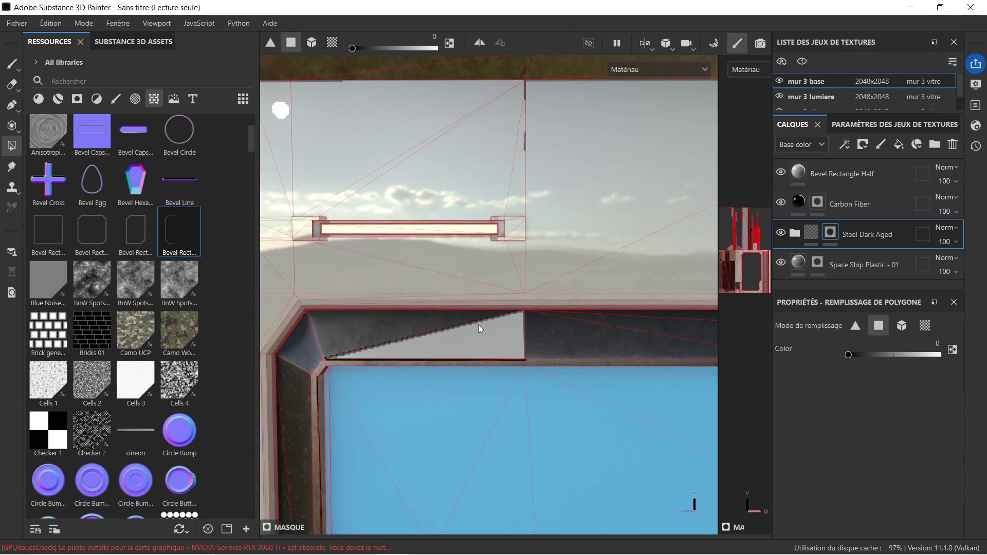
click(453, 319)
click(542, 337)
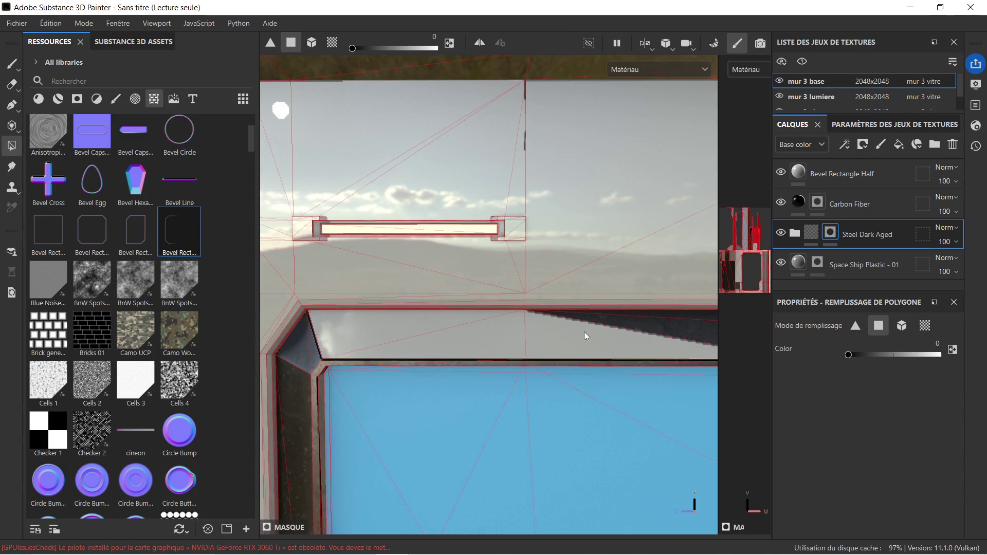
click(615, 323)
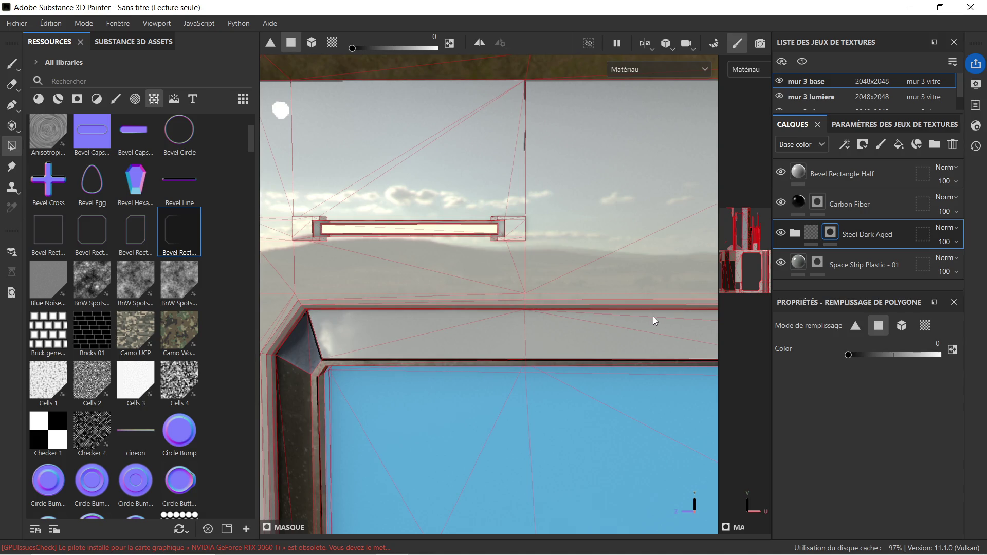
Clear the remaining lower band polygons of steel, then frame the whole panel
alt+drag(516, 373, 519, 271)
click(537, 360)
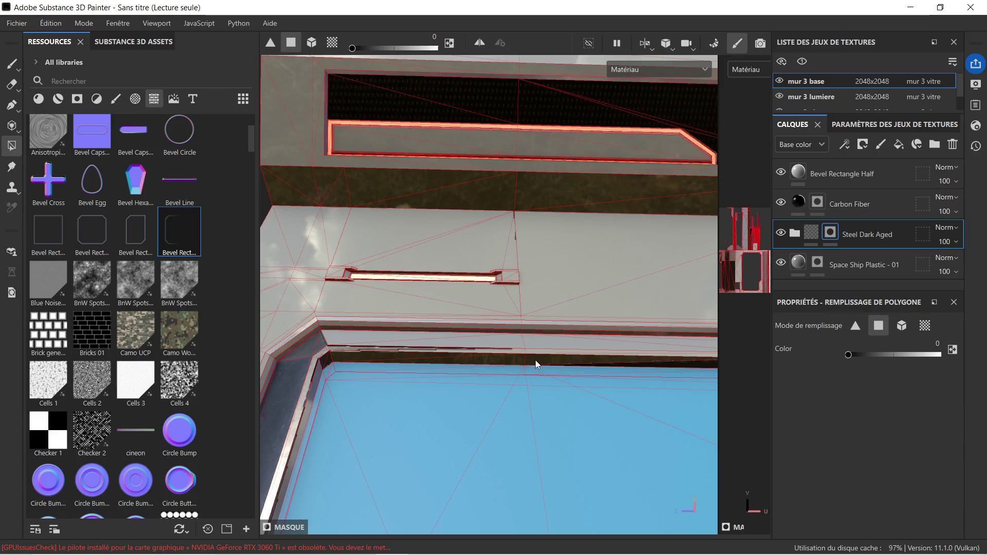
drag(468, 345, 491, 358)
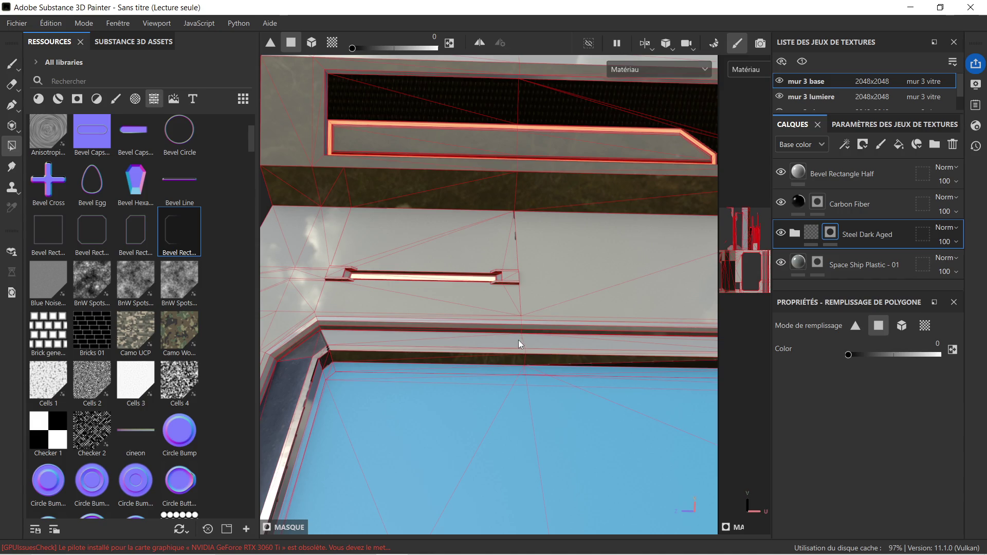
key(ctrl)
click(528, 351)
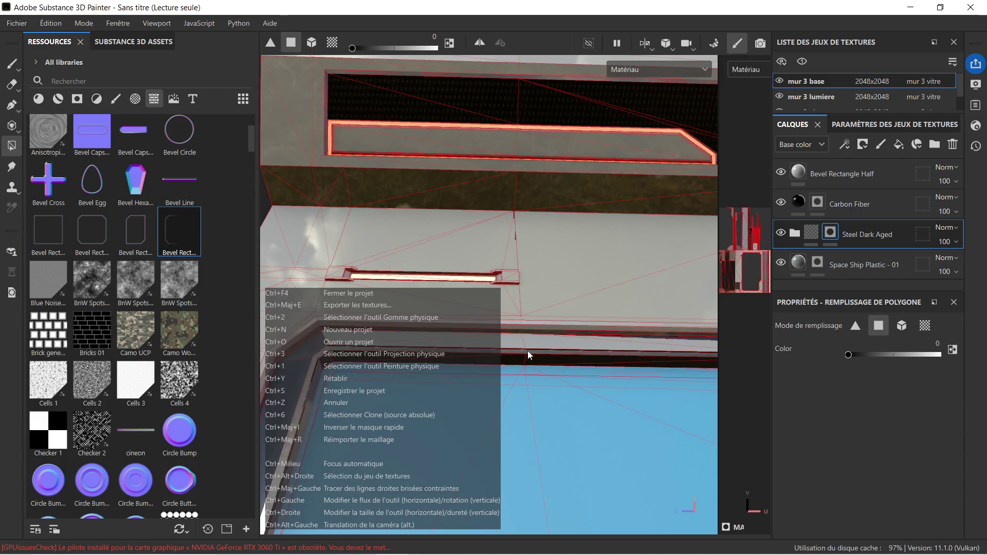
mouse_move(553, 239)
alt+mouse_down()
mouse_move(548, 307)
mouse_move(584, 346)
mouse_move(659, 288)
mouse_move(581, 286)
mouse_move(457, 329)
mouse_move(581, 326)
mouse_move(552, 315)
alt+mouse_up()
key(f)
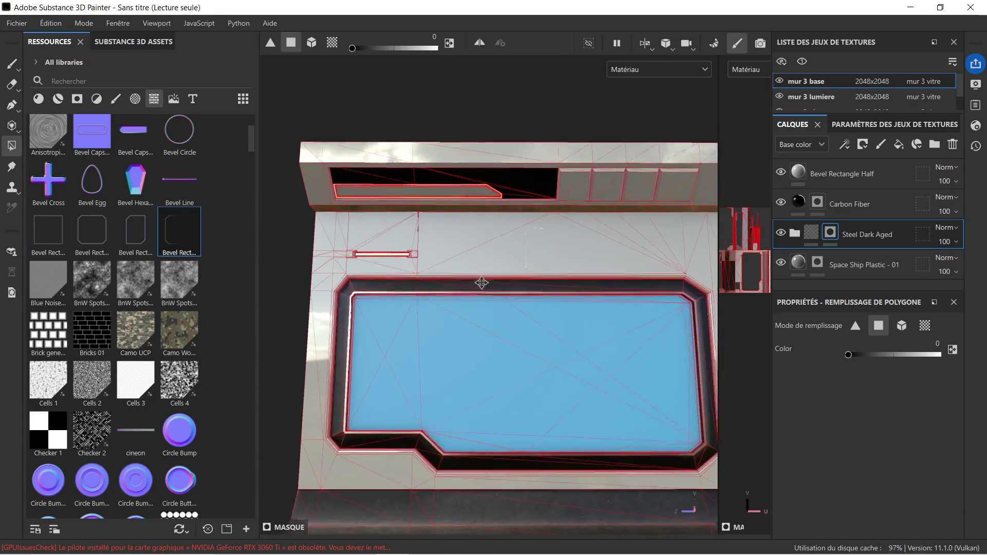
scroll(550, 235, up, 5)
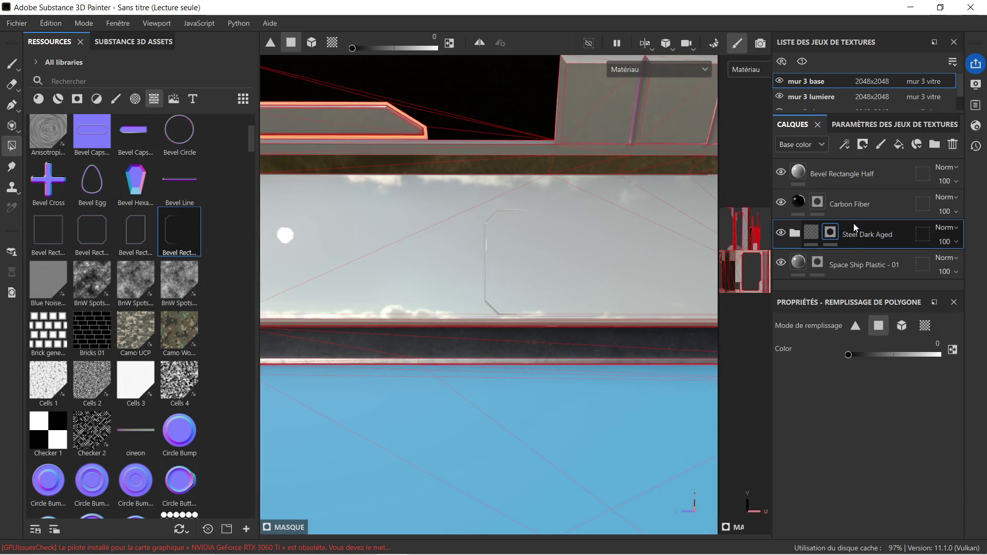
Select the Bevel Rectangle Half layer and rotate its projection on the wall
click(842, 180)
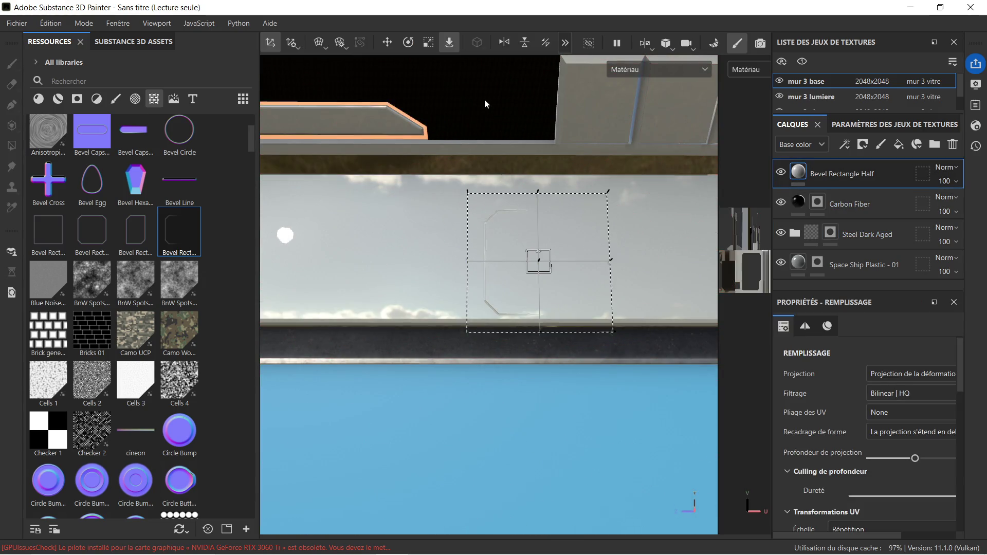
click(406, 45)
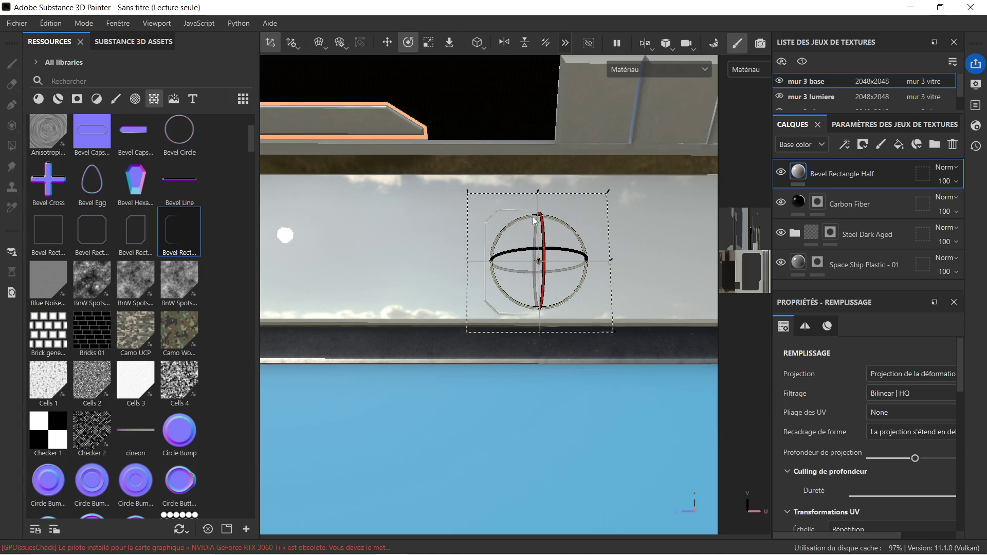
mouse_move(522, 217)
mouse_down()
mouse_move(451, 254)
mouse_move(601, 280)
mouse_move(630, 271)
mouse_move(626, 296)
mouse_move(595, 287)
mouse_up()
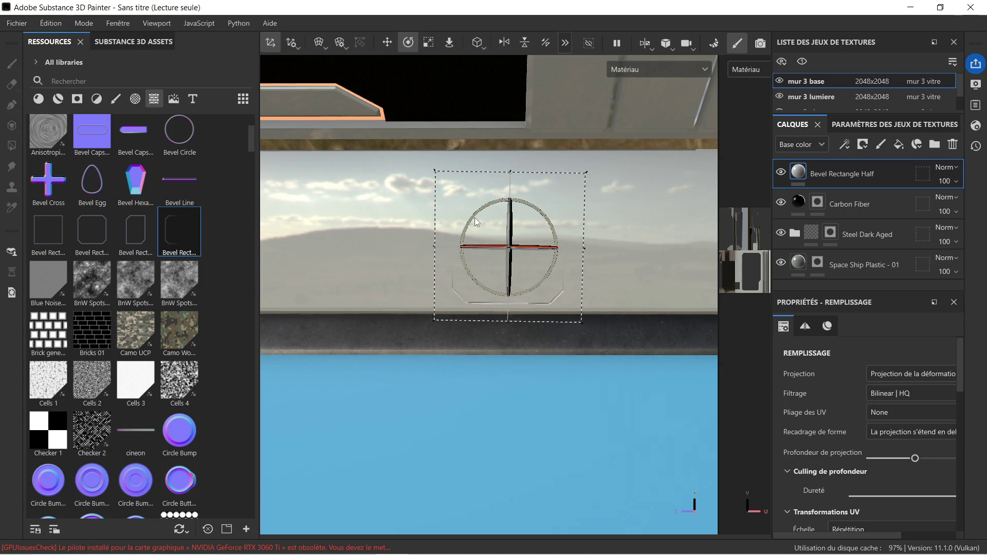
click(428, 48)
scroll(499, 280, down, 5)
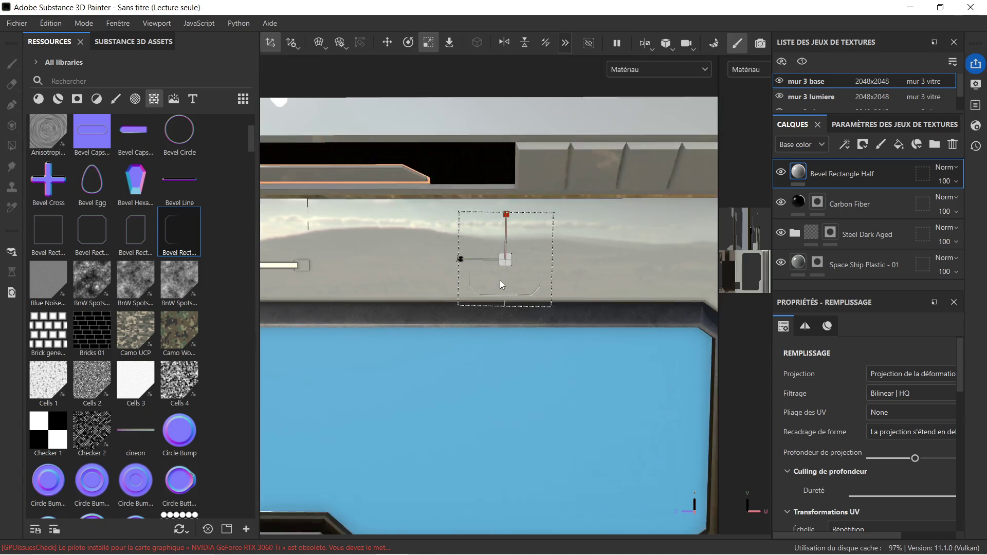
scroll(505, 275, up, 2)
scroll(505, 273, up, 1)
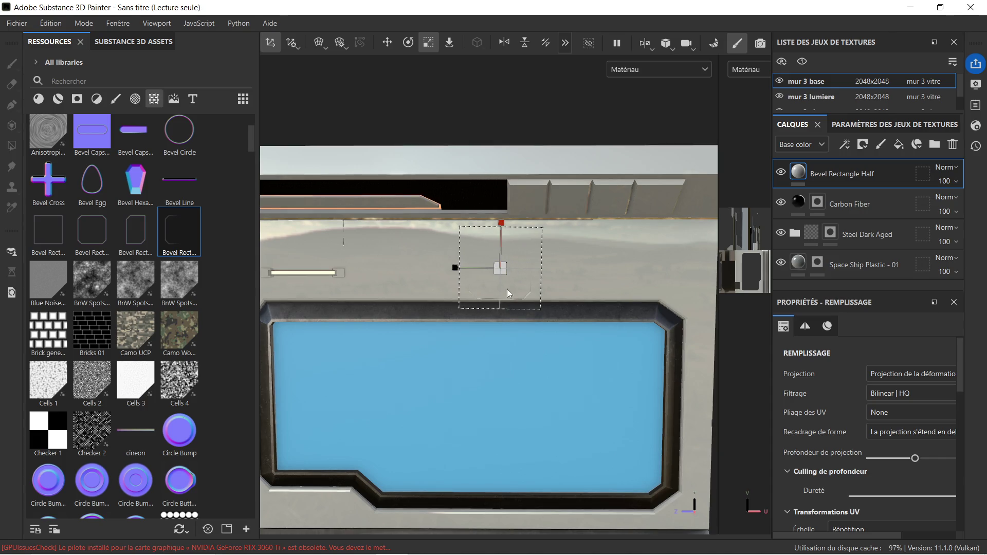
scroll(507, 289, up, 4)
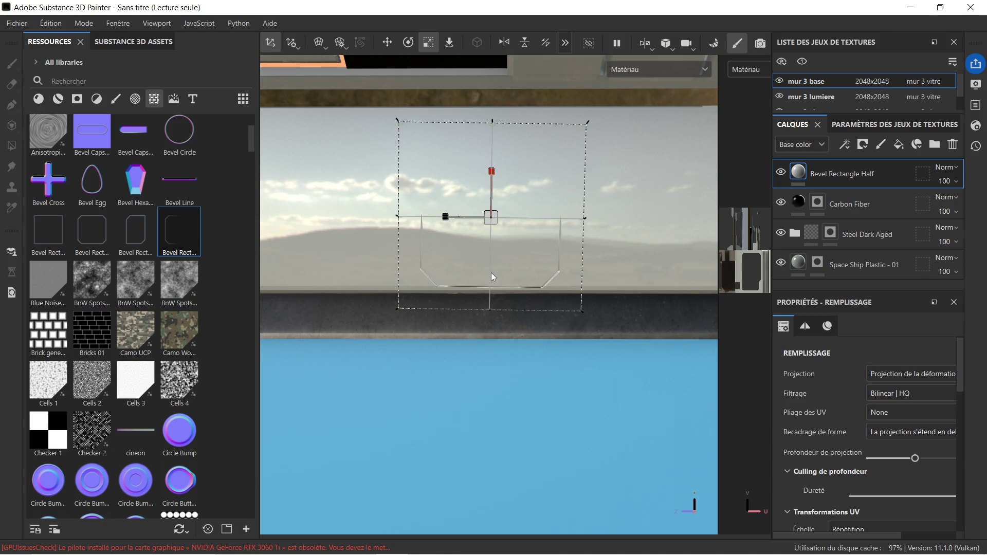
scroll(491, 273, up, 2)
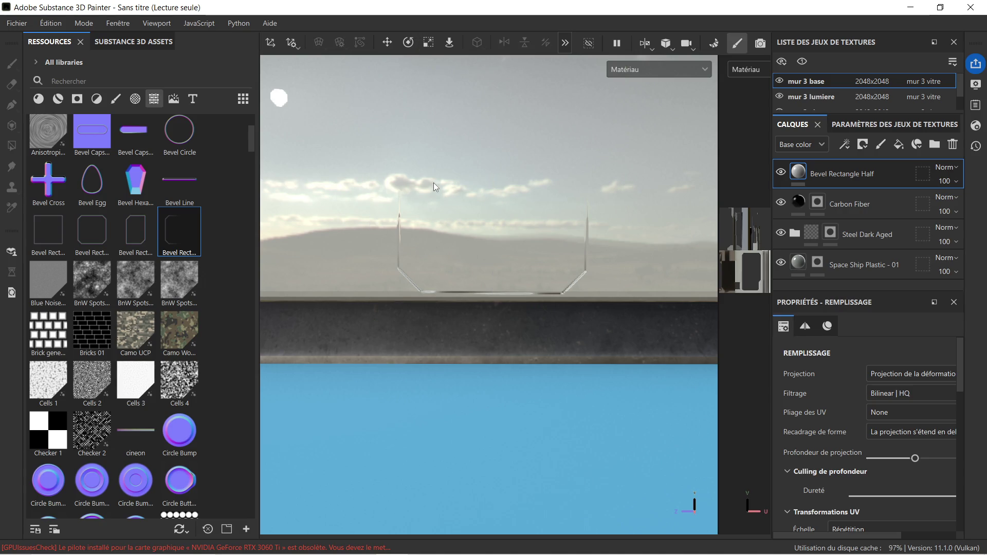
scroll(421, 165, up, 5)
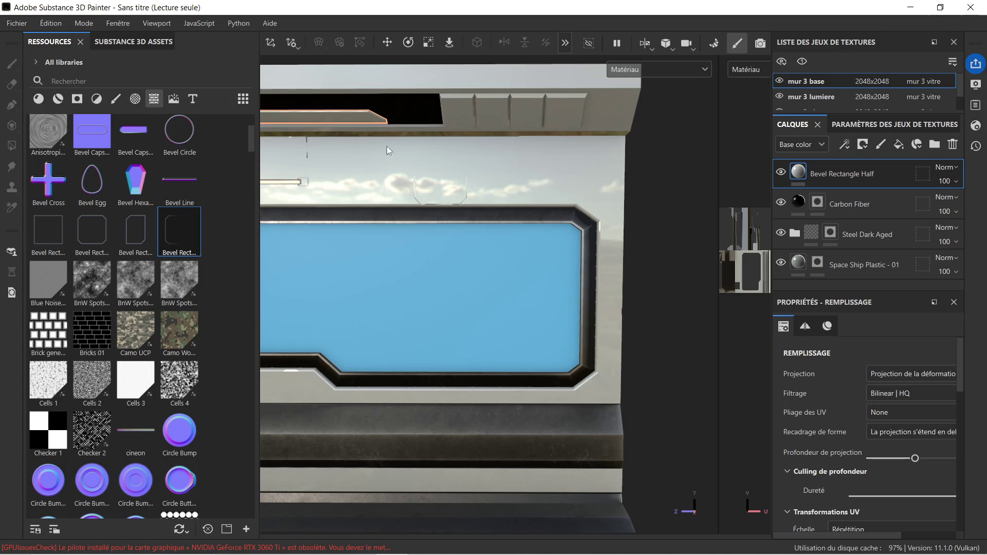
Widen the bevel rectangle stamp, raise it slightly, and duplicate the layer
click(424, 41)
scroll(409, 187, up, 2)
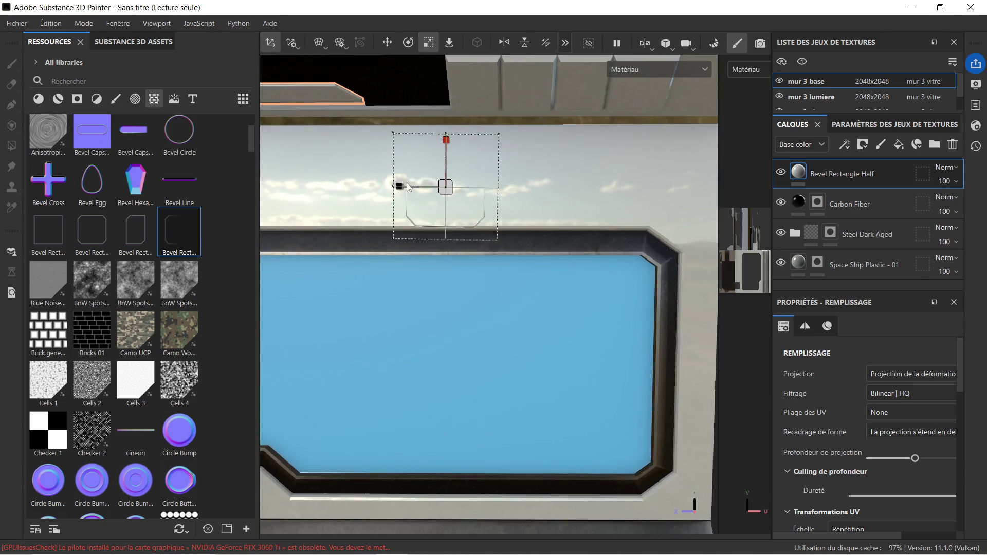
drag(400, 186, 386, 186)
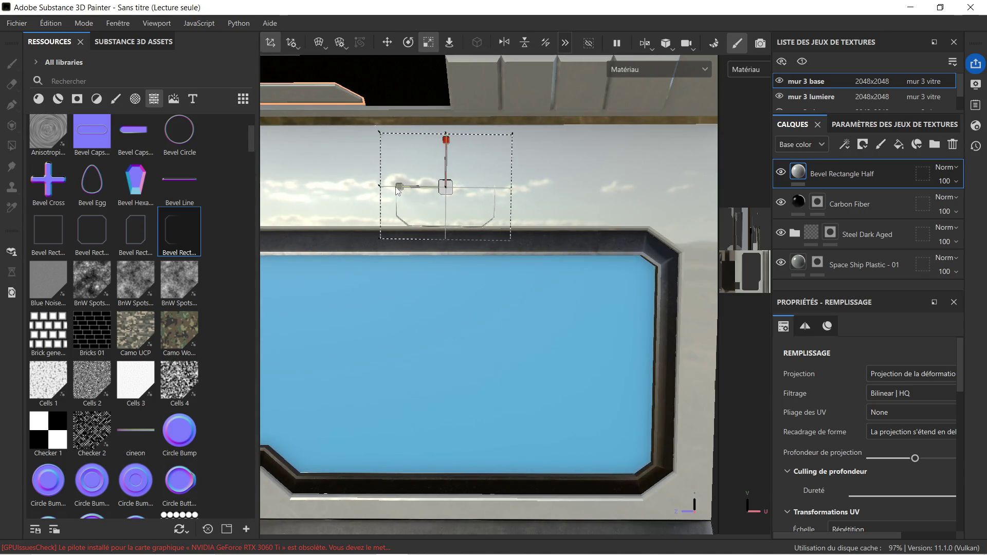
click(396, 43)
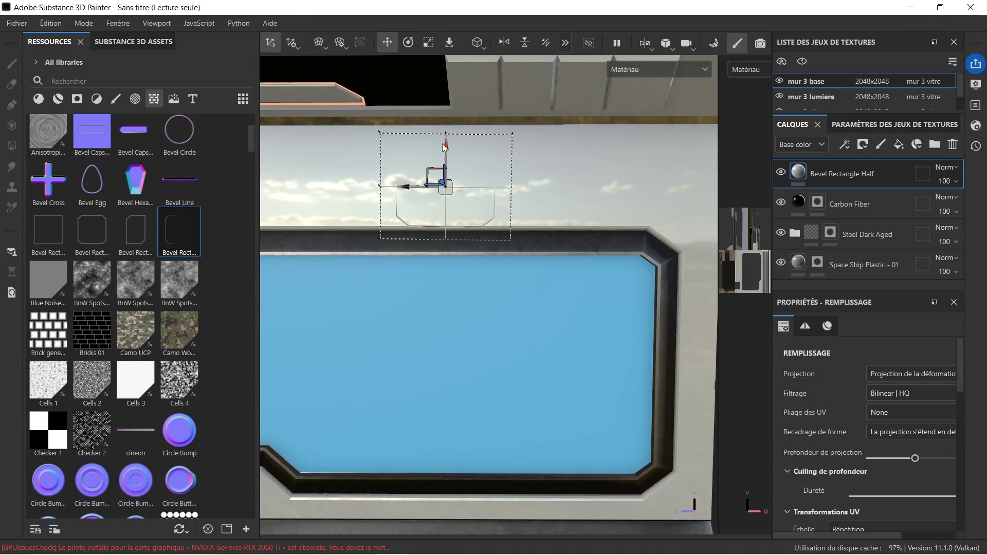
drag(447, 151, 447, 144)
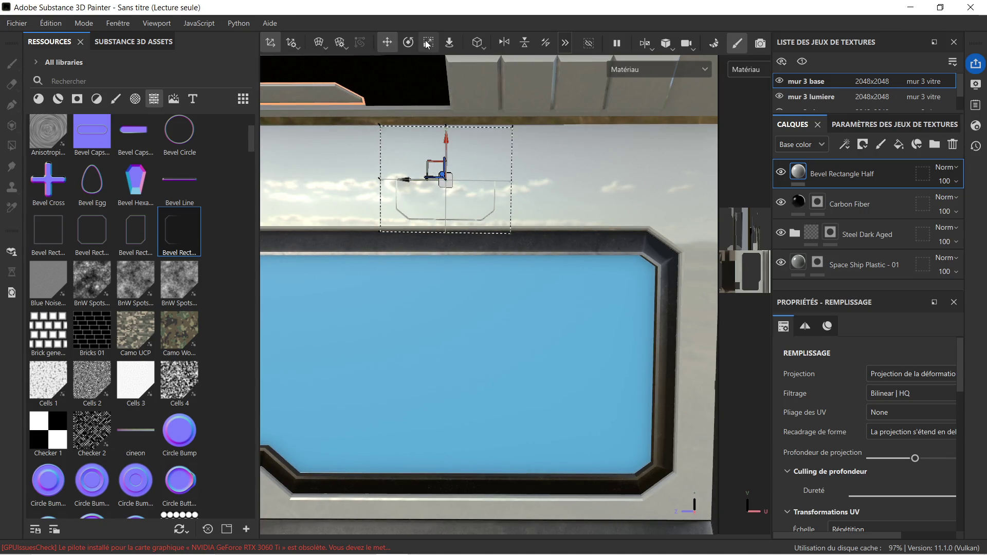
click(409, 43)
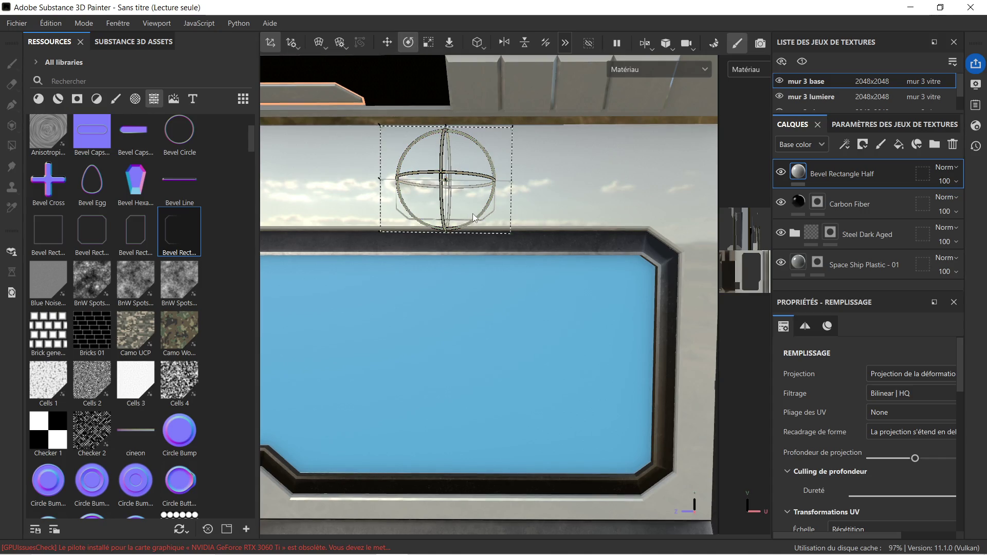
scroll(514, 195, down, 1)
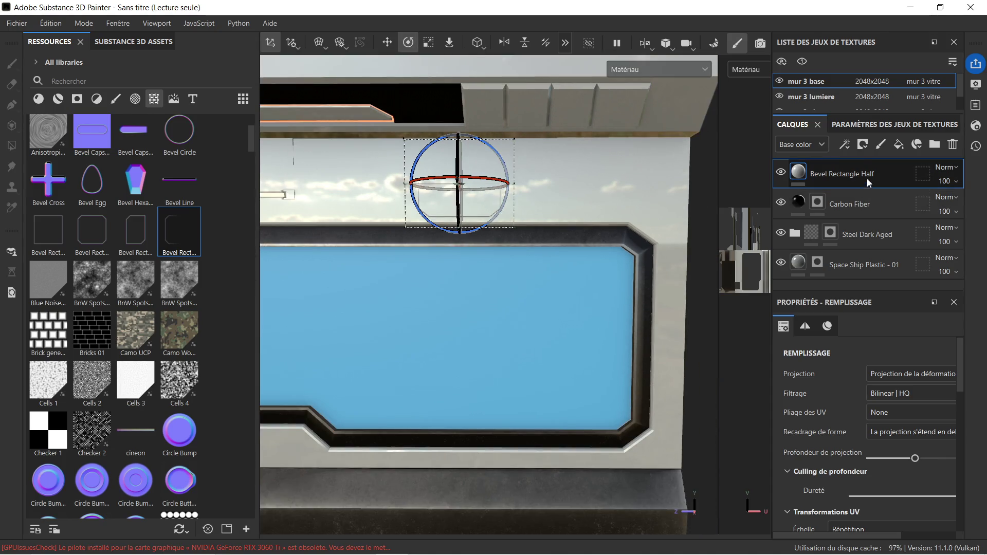
key(ctrl+d)
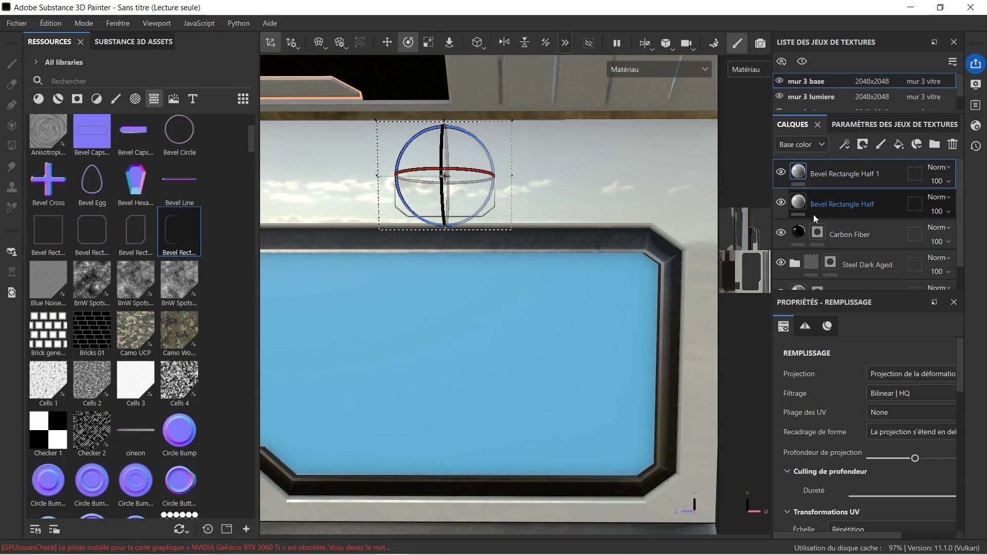
Select the Carbon Fiber layer and scroll through the stamp resources
click(849, 235)
scroll(594, 214, down, 3)
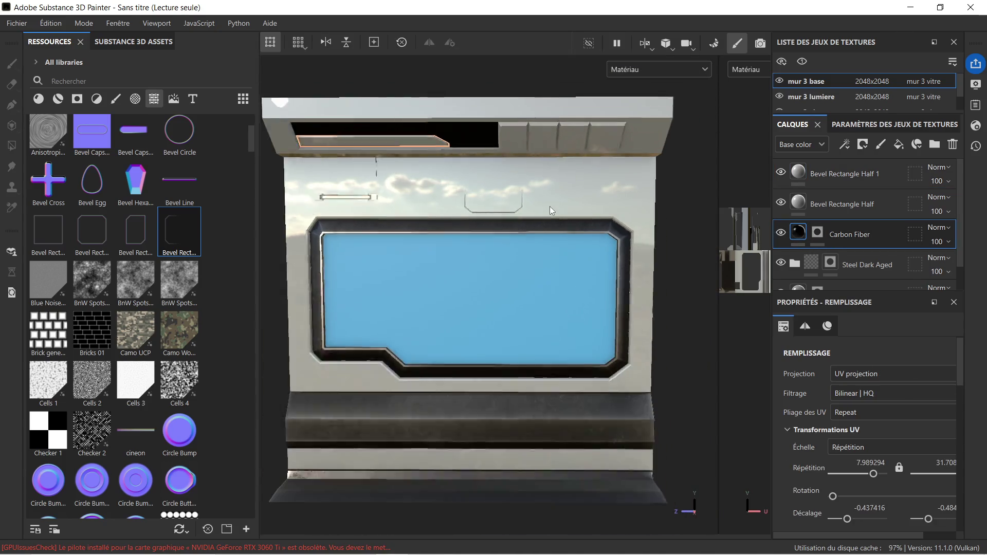
scroll(532, 186, up, 2)
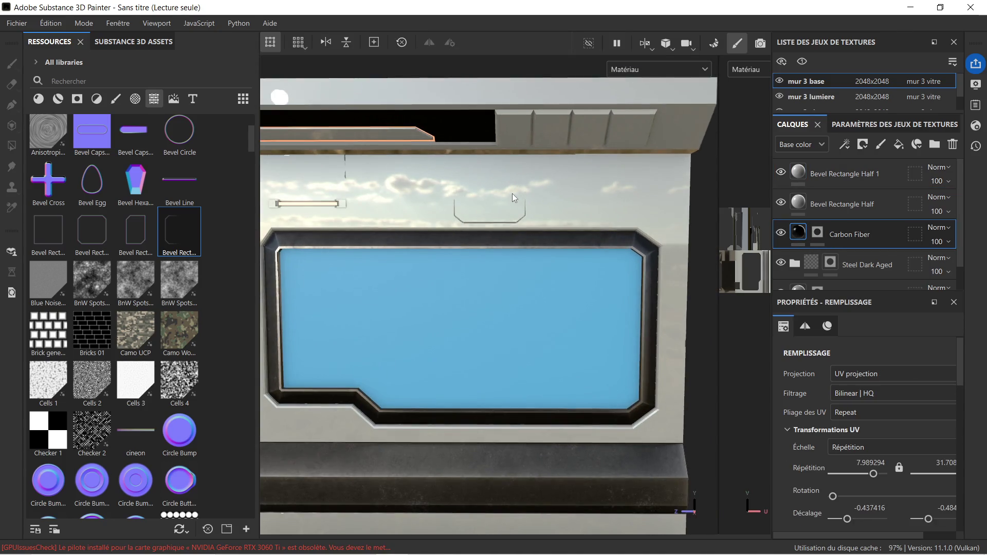
scroll(516, 211, up, 1)
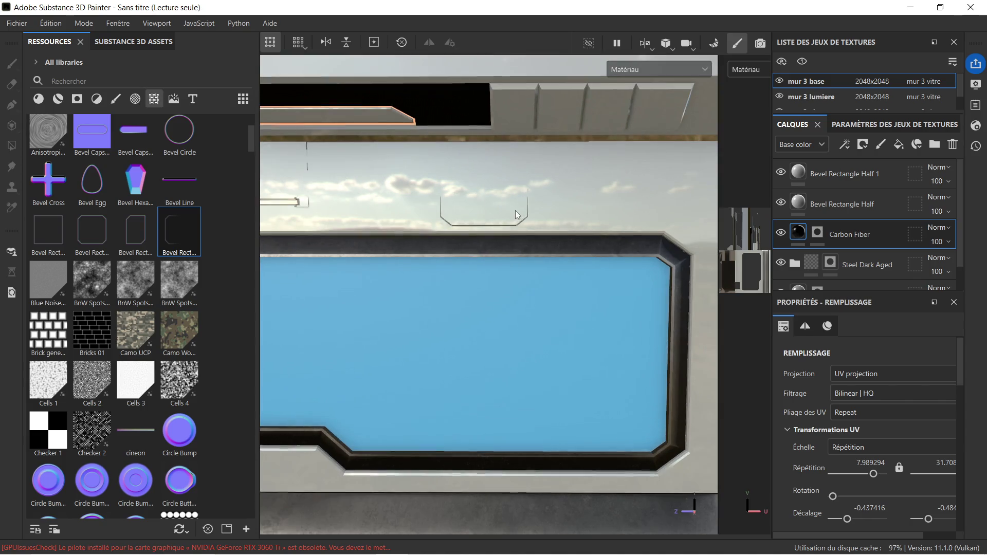
scroll(480, 190, up, 2)
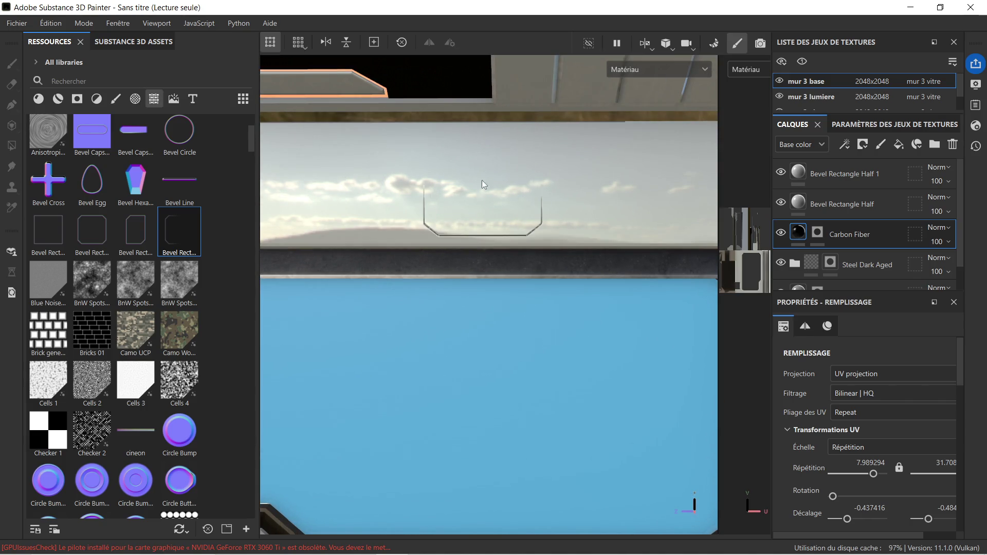
scroll(167, 324, down, 5)
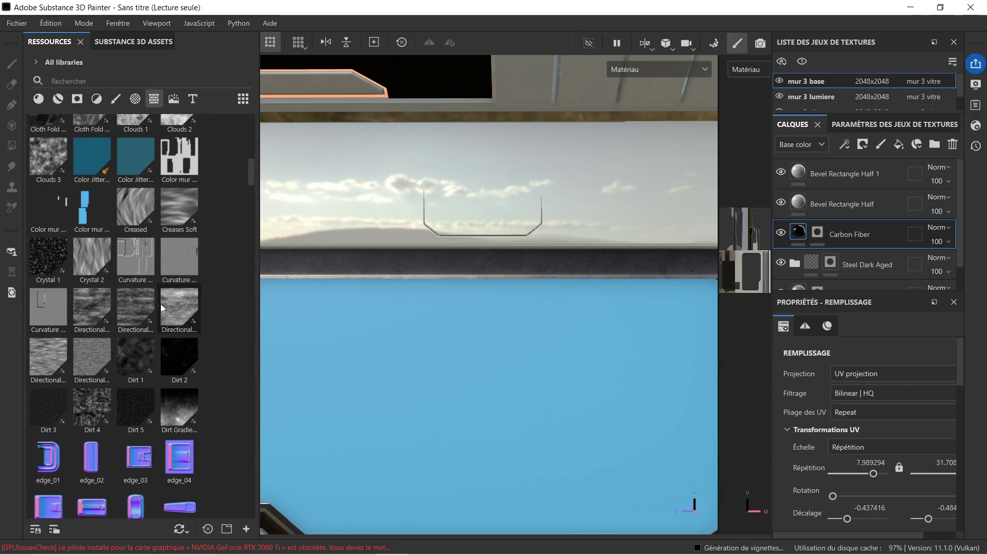
scroll(161, 309, down, 15)
scroll(161, 312, down, 10)
scroll(162, 319, down, 10)
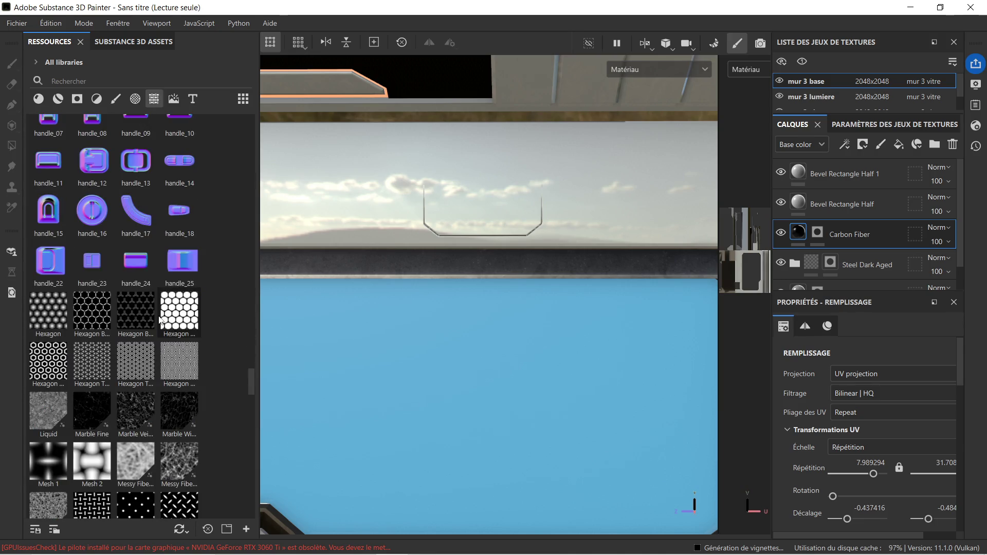
scroll(159, 315, down, 10)
scroll(152, 304, down, 10)
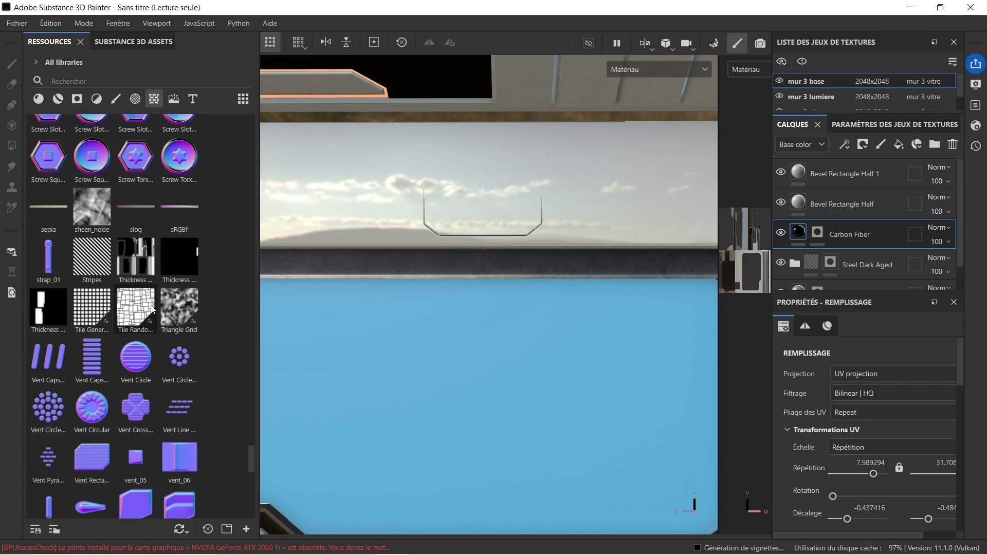
Try the Vent Circle stamp and delete it, then drop vent_40 onto the panel above the window
mouse_move(135, 358)
mouse_down()
mouse_move(164, 329)
mouse_move(445, 183)
mouse_move(458, 191)
mouse_up()
click(489, 266)
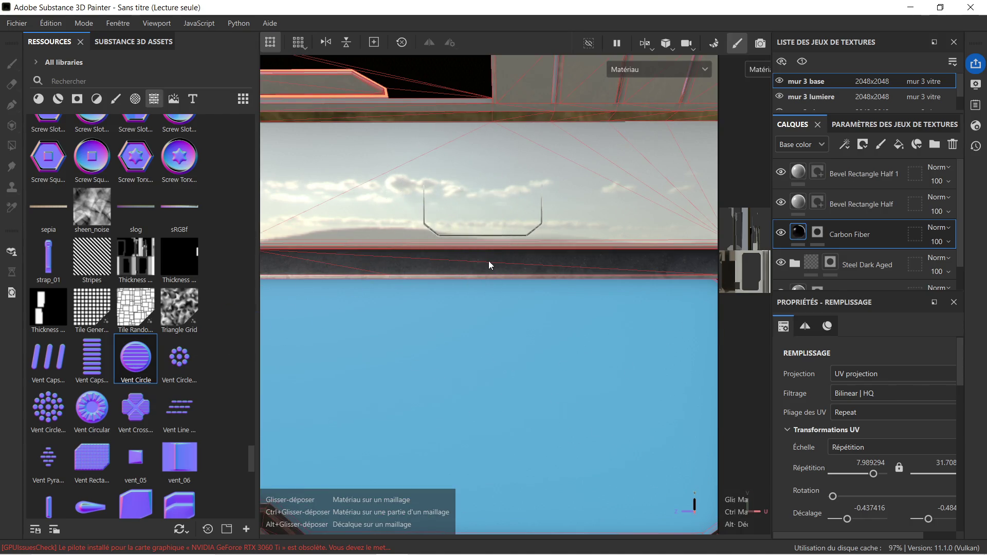
scroll(506, 205, down, 3)
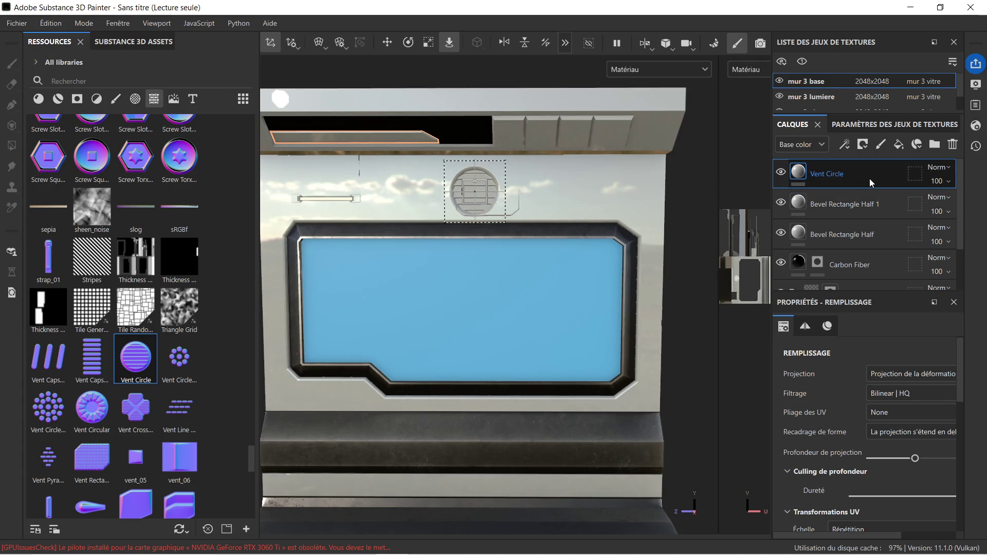
key(Delete)
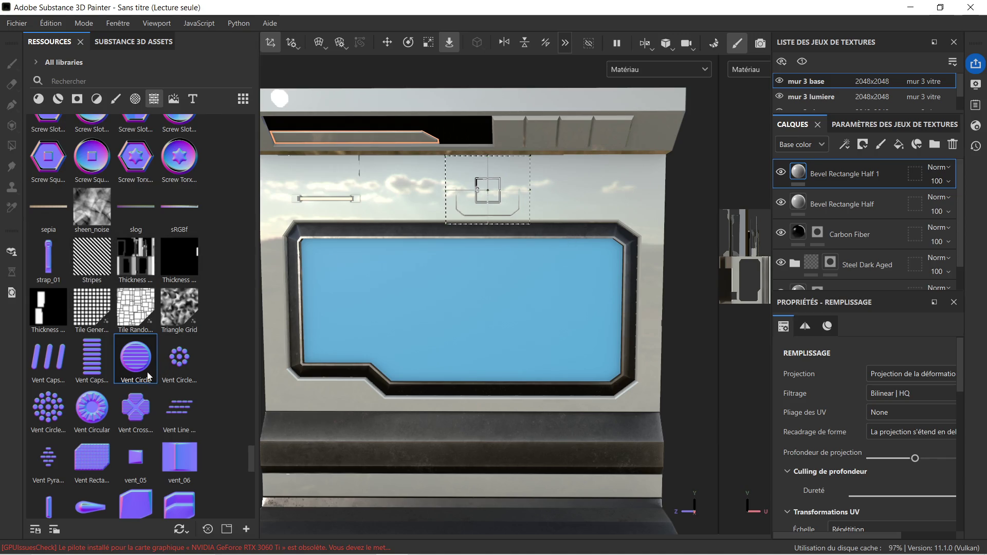
scroll(148, 375, down, 5)
scroll(145, 371, down, 3)
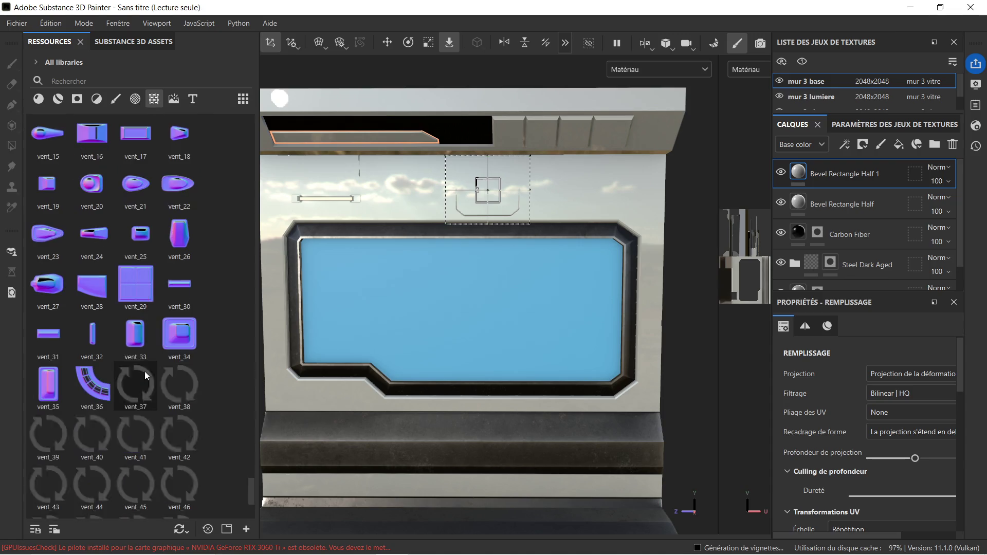
drag(90, 436, 485, 190)
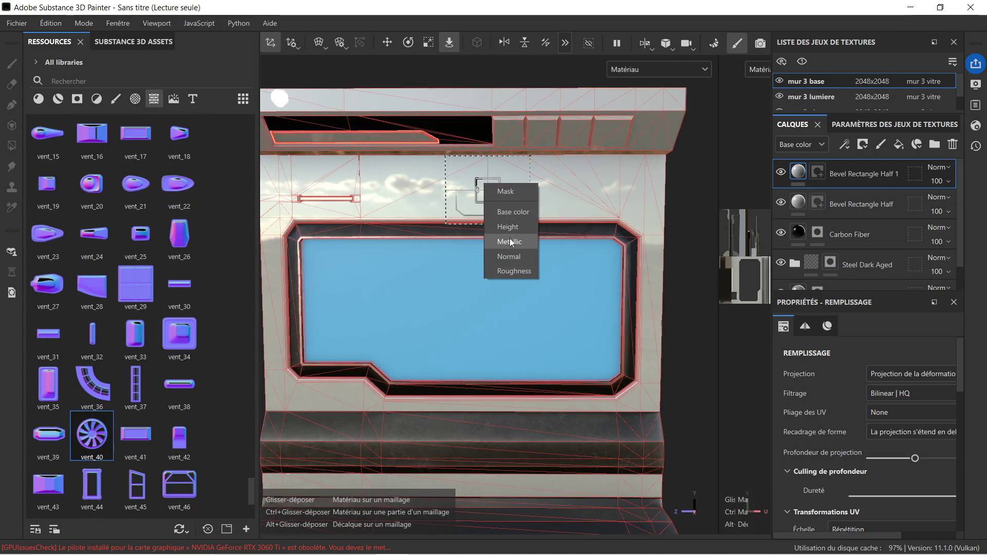
Add vent_40 as a stamp layer, shrink it, and move it down toward the window
click(516, 254)
scroll(496, 202, up, 5)
scroll(496, 202, up, 1)
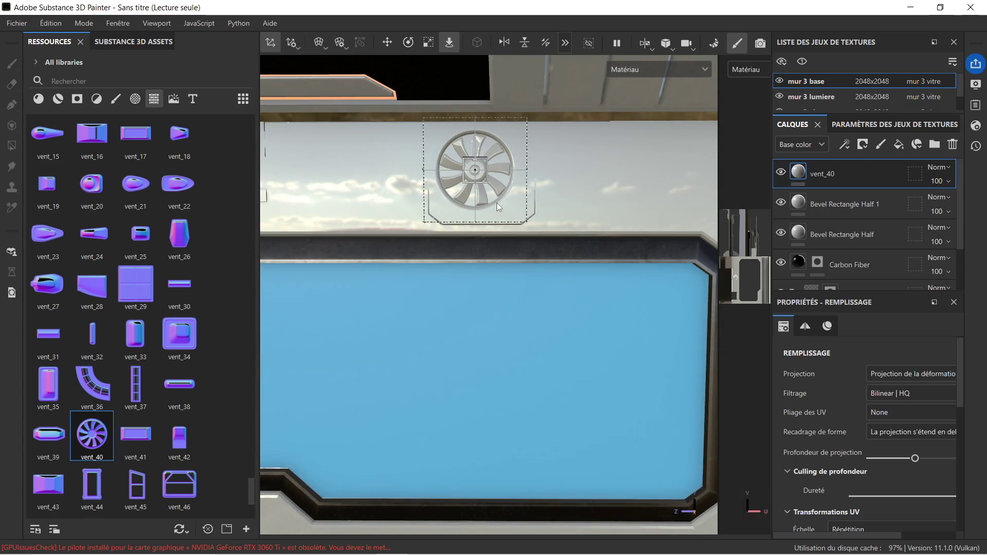
click(426, 43)
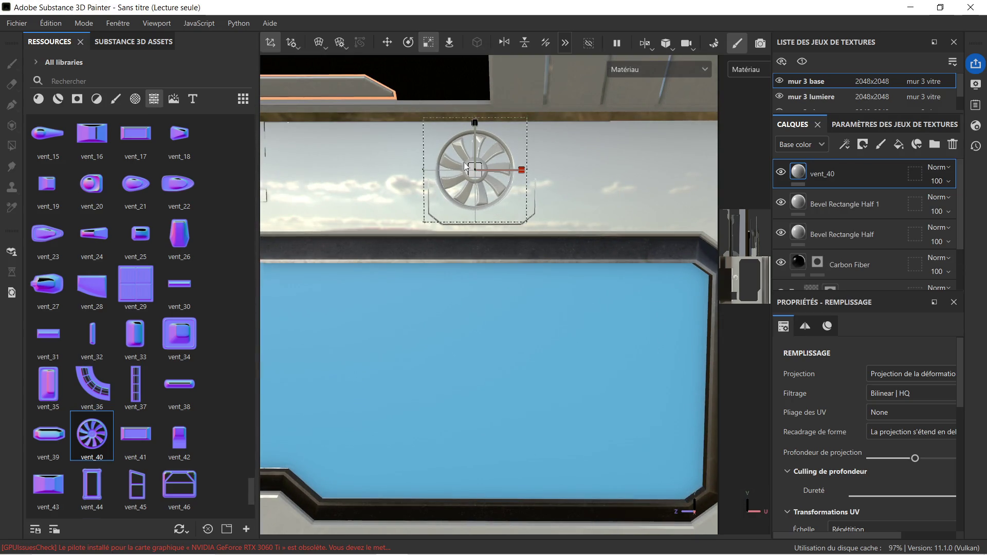
scroll(475, 171, down, 2)
mouse_move(476, 172)
mouse_down()
mouse_move(408, 185)
mouse_move(414, 165)
mouse_up()
scroll(417, 155, up, 2)
scroll(417, 155, up, 1)
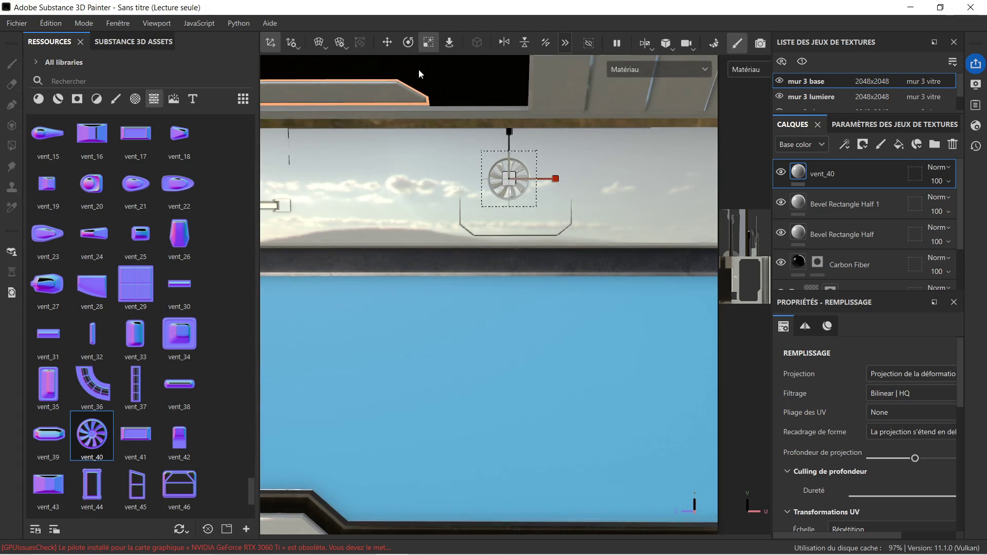
click(387, 43)
drag(507, 141, 511, 172)
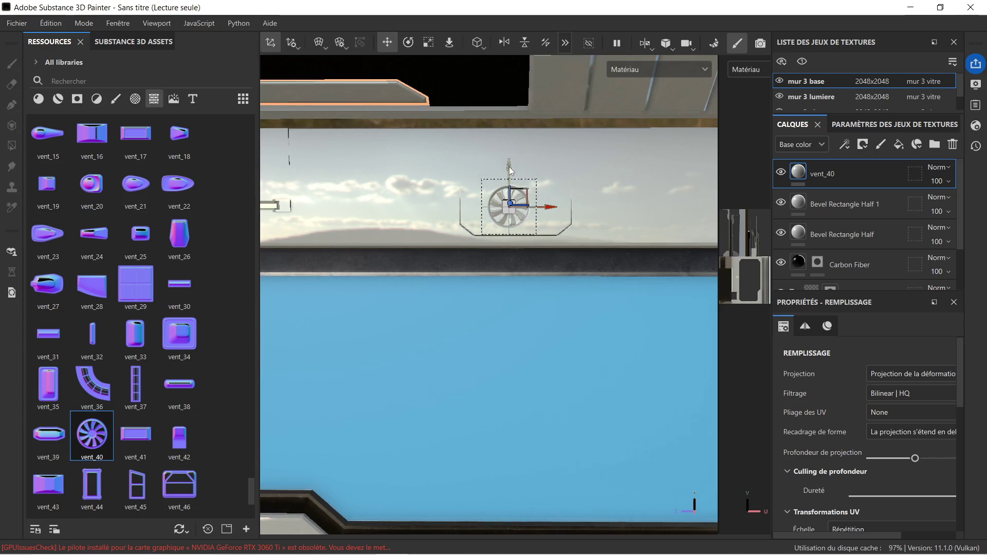
drag(553, 213, 542, 214)
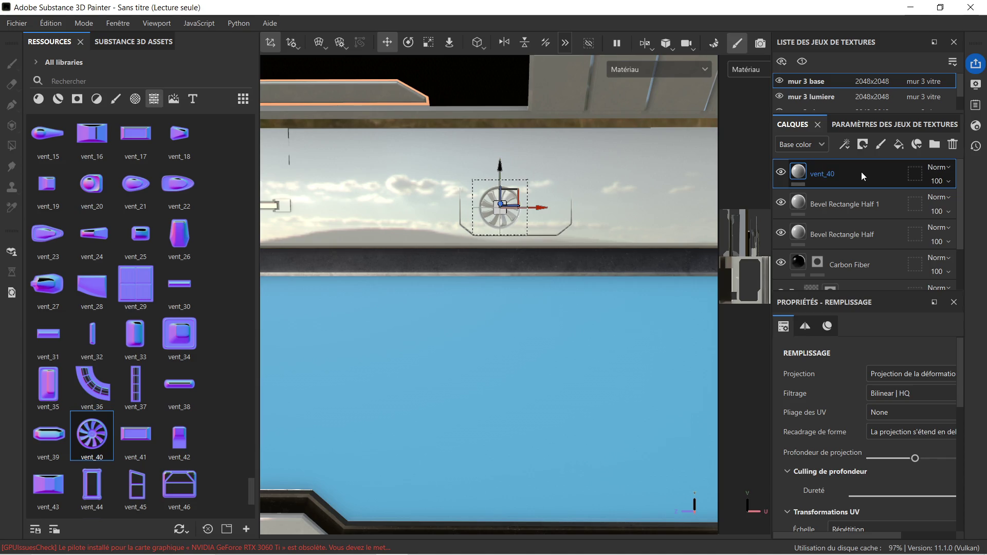
Duplicate the fan to the right, slide the original vent_40 further left, and zoom out
key(ctrl+d)
drag(531, 207, 581, 211)
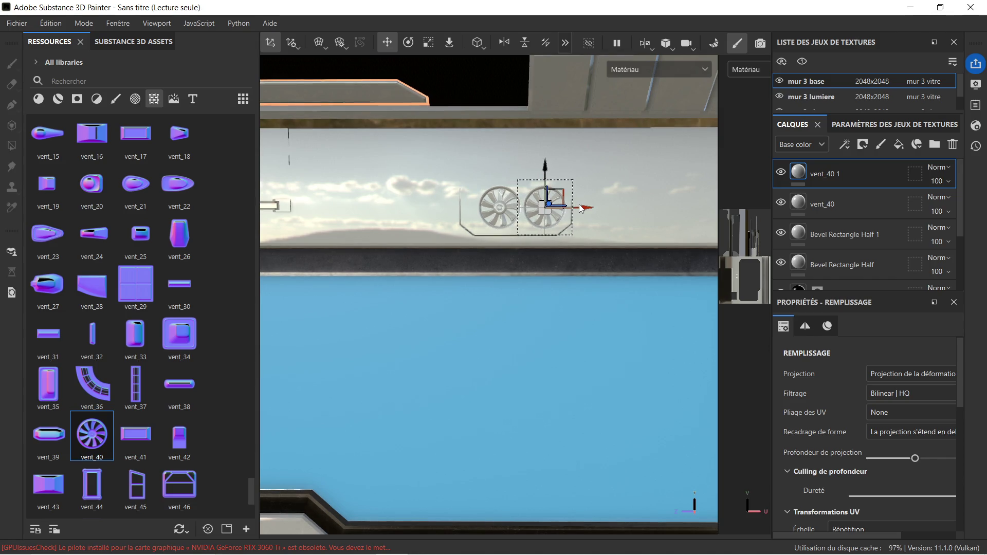
scroll(579, 205, up, 3)
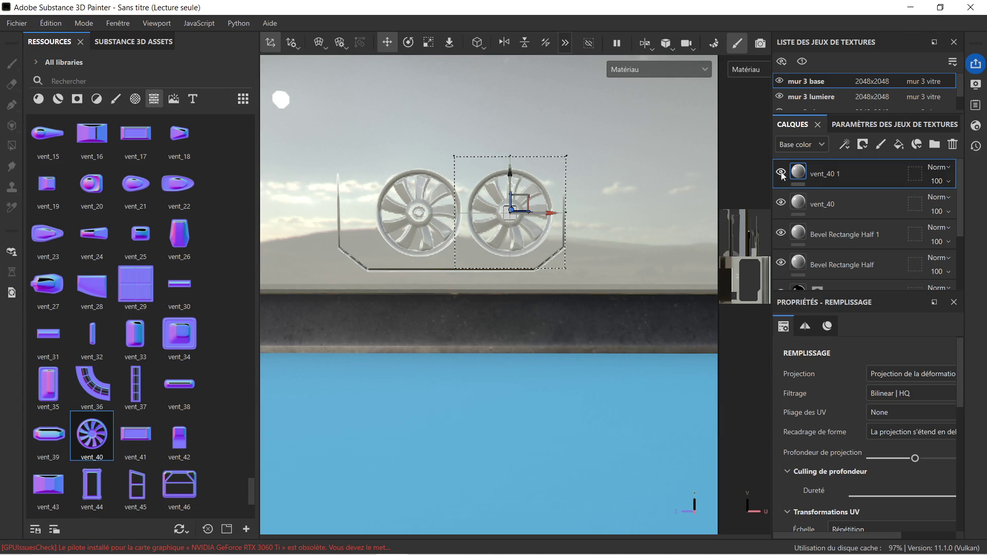
click(822, 205)
drag(461, 215, 437, 218)
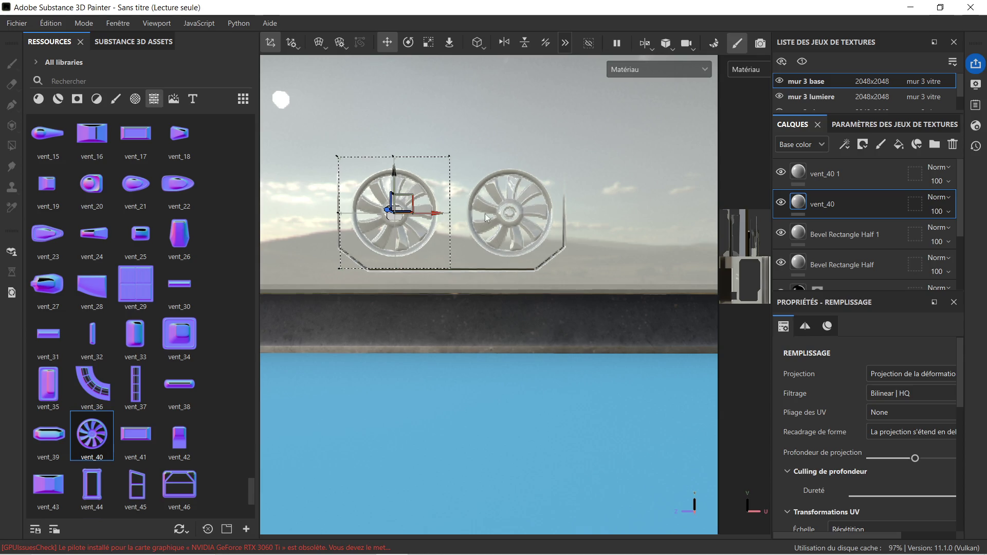
scroll(560, 212, down, 5)
middle_drag(567, 306, 565, 261)
scroll(563, 261, down, 3)
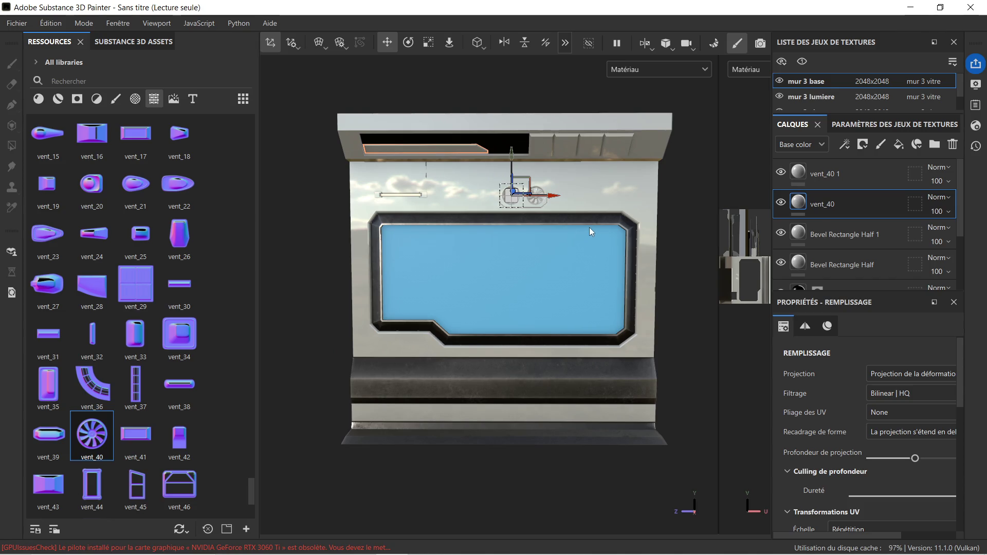
middle_drag(589, 227, 575, 232)
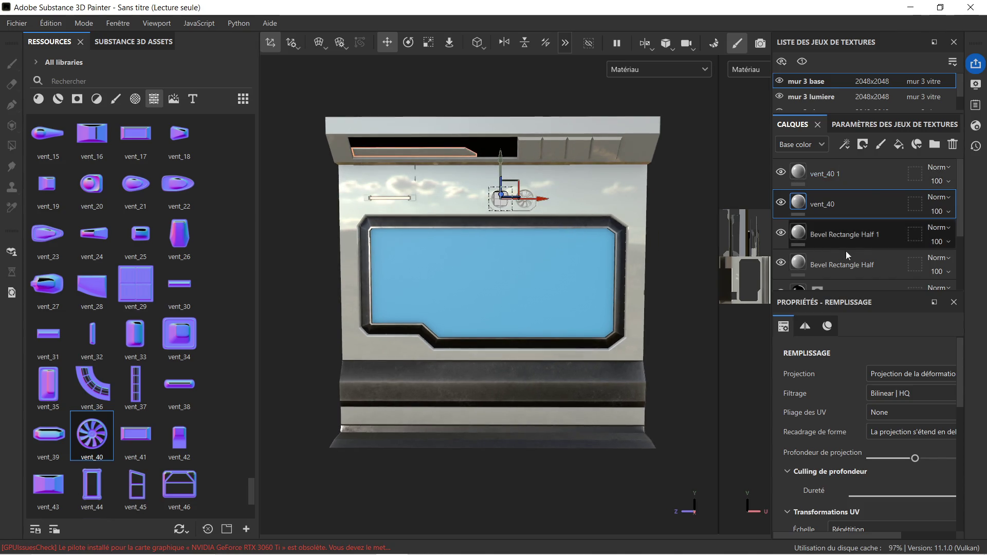
scroll(822, 260, down, 2)
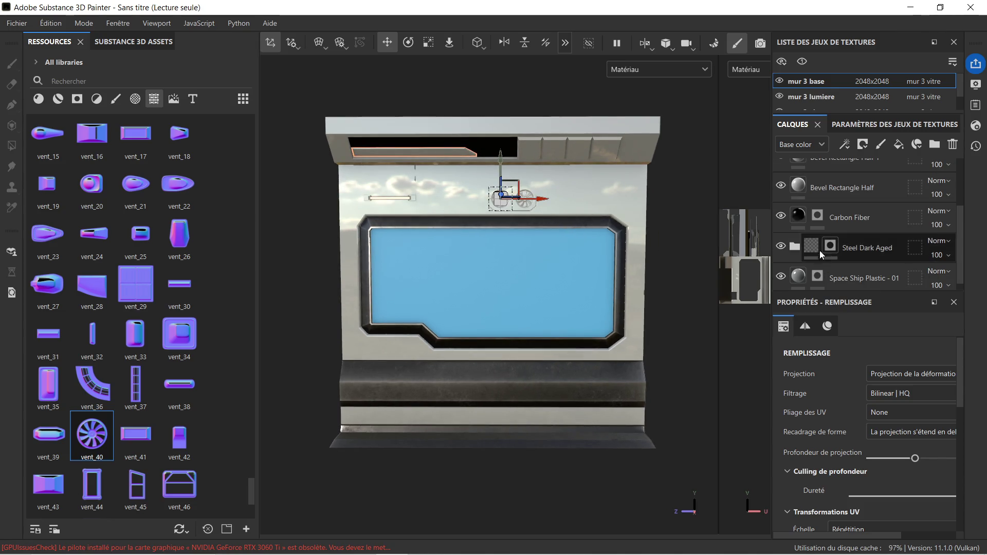
click(847, 216)
scroll(517, 200, up, 1)
scroll(517, 195, up, 2)
scroll(538, 202, down, 2)
middle_drag(538, 202, 553, 221)
scroll(570, 217, down, 1)
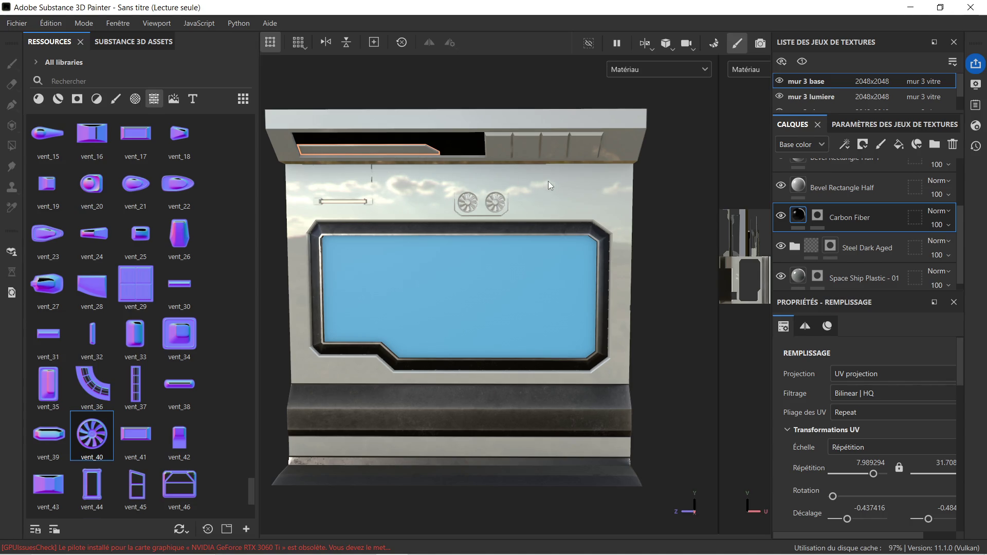
scroll(616, 204, up, 2)
key(f)
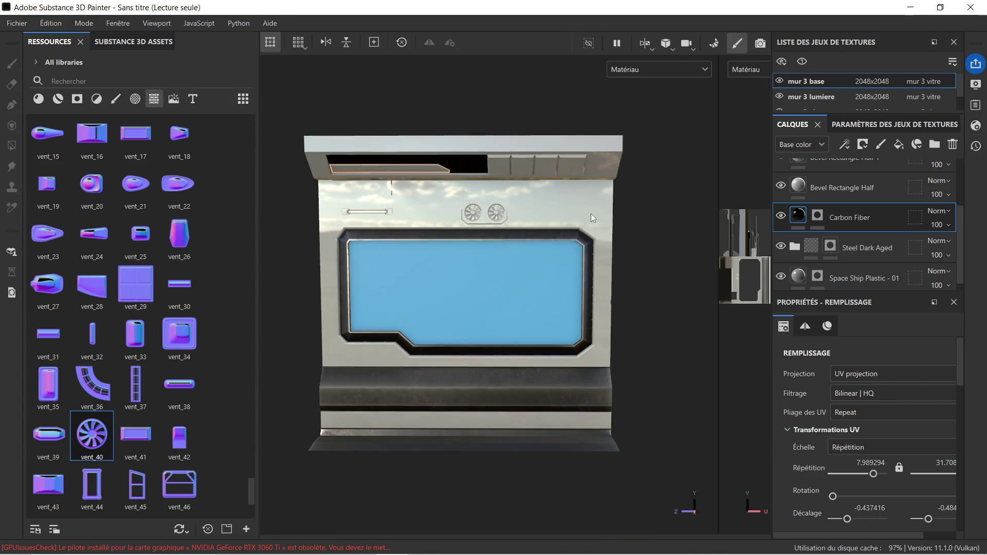
alt+drag(497, 231, 711, 231)
mouse_move(572, 228)
alt+mouse_down()
mouse_move(451, 227)
mouse_move(520, 178)
mouse_move(491, 188)
mouse_move(503, 197)
alt+mouse_up()
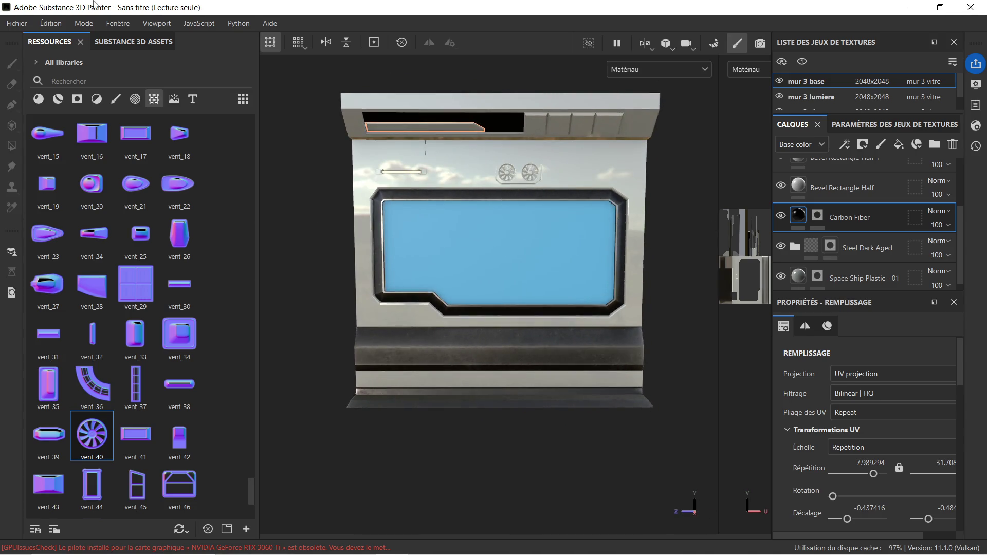
click(17, 23)
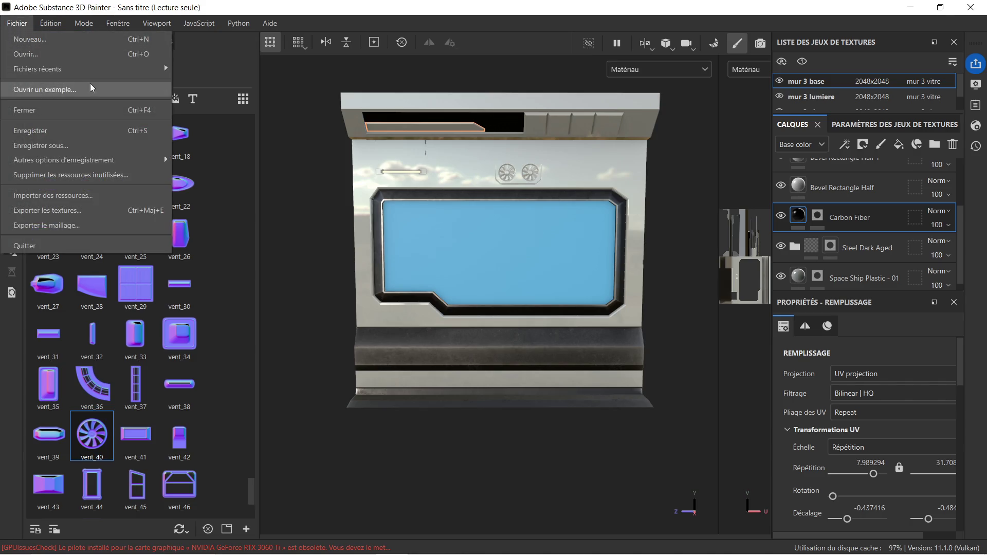
Save the project as 'substance fenetre couloir' in zug final/couloir/fenetre and quit Painter
click(83, 146)
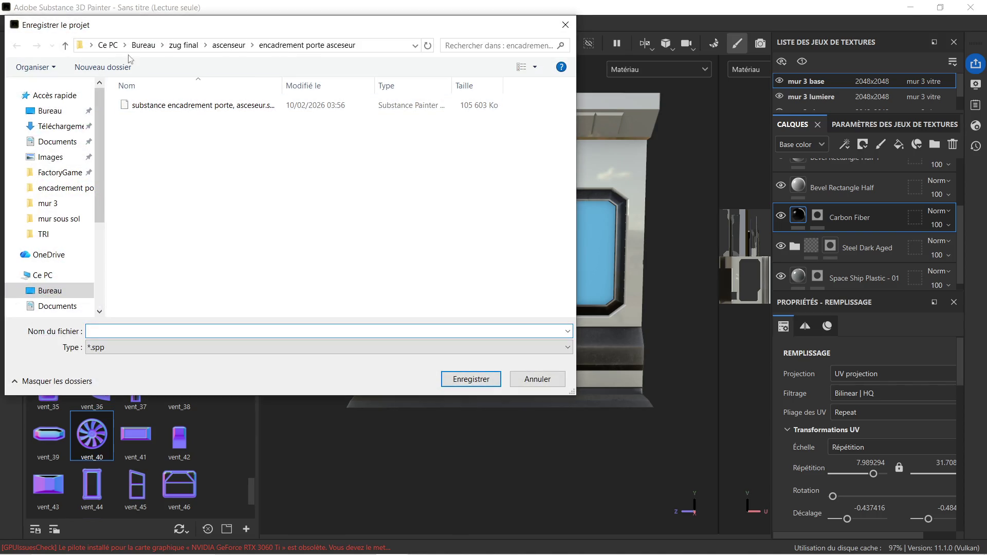
click(181, 45)
double_click(173, 119)
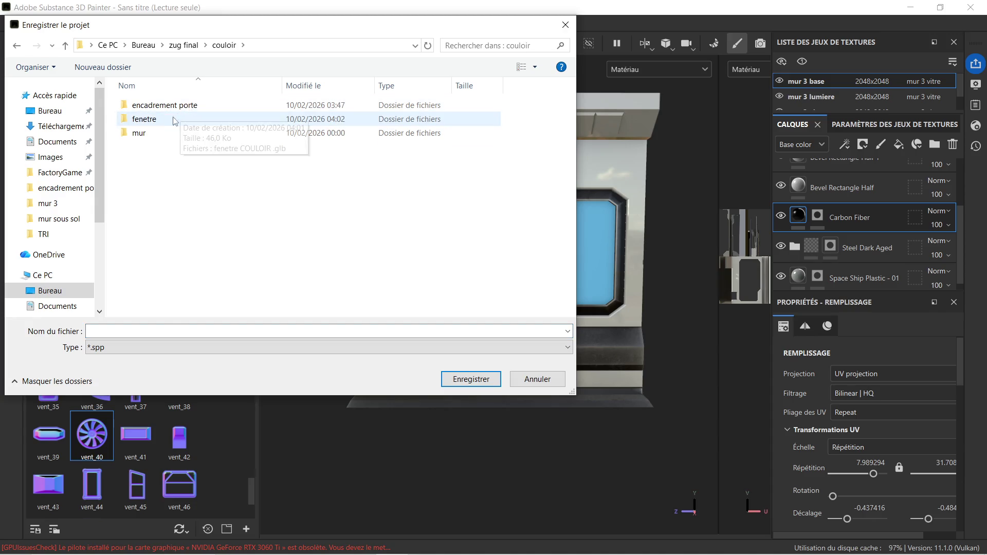
double_click(174, 122)
click(249, 331)
text(substance f)
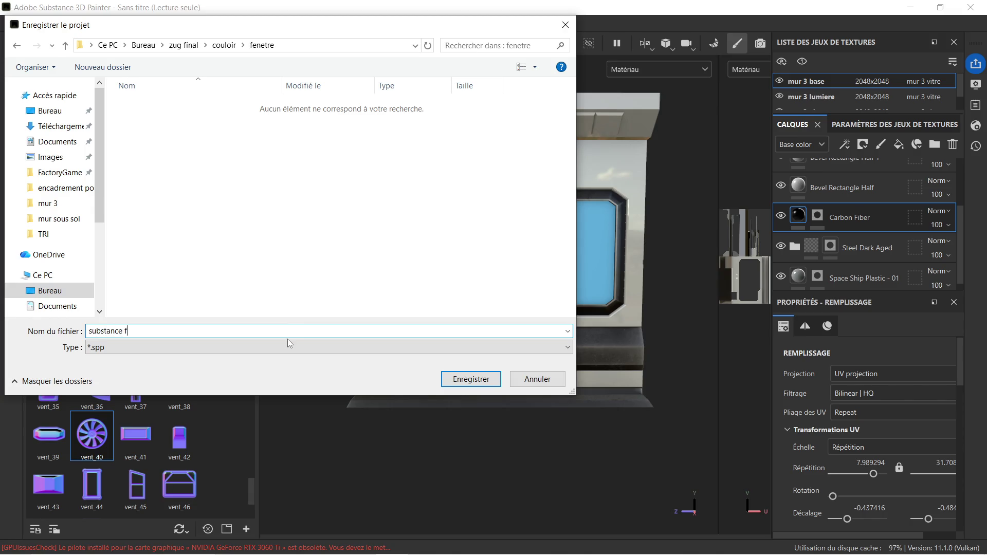
text(enetre couloi)
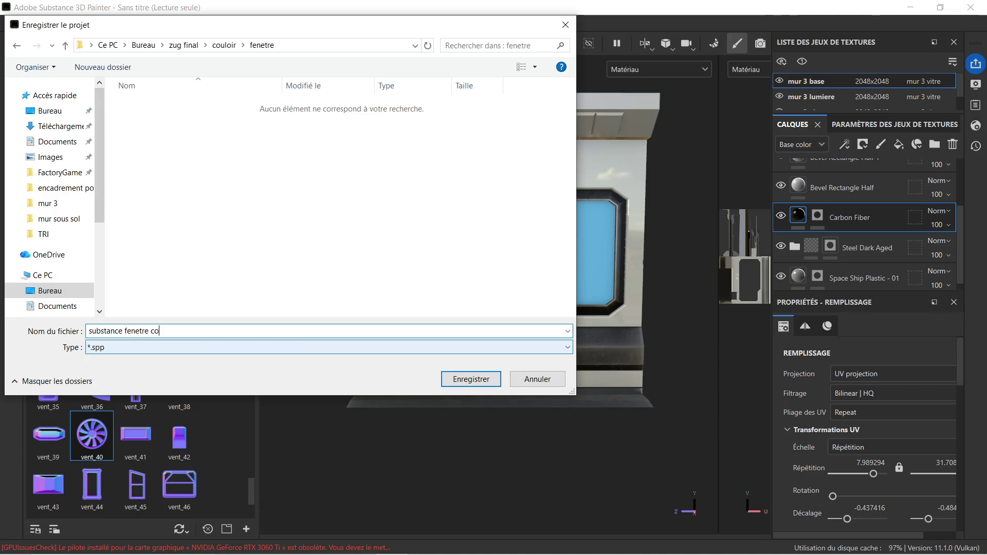
text(r)
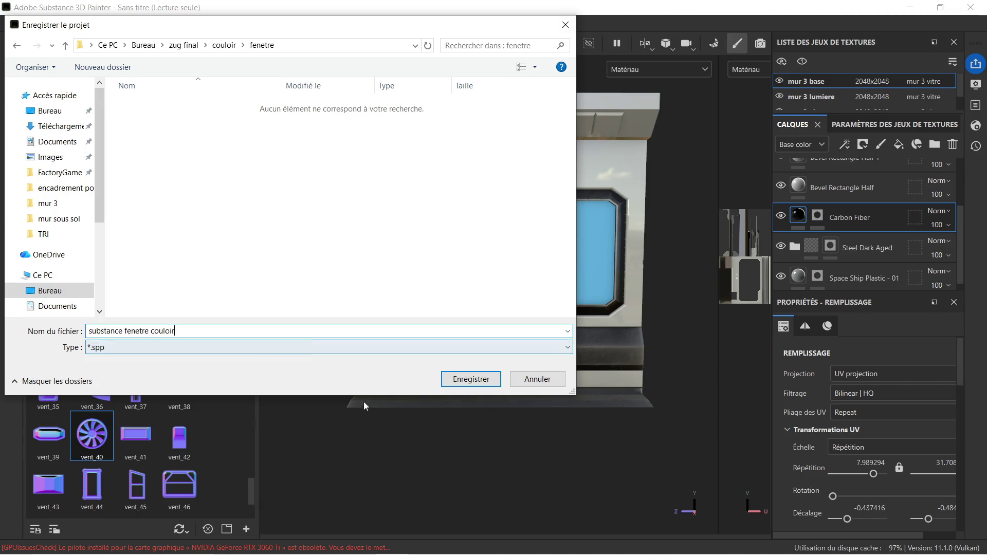
click(468, 380)
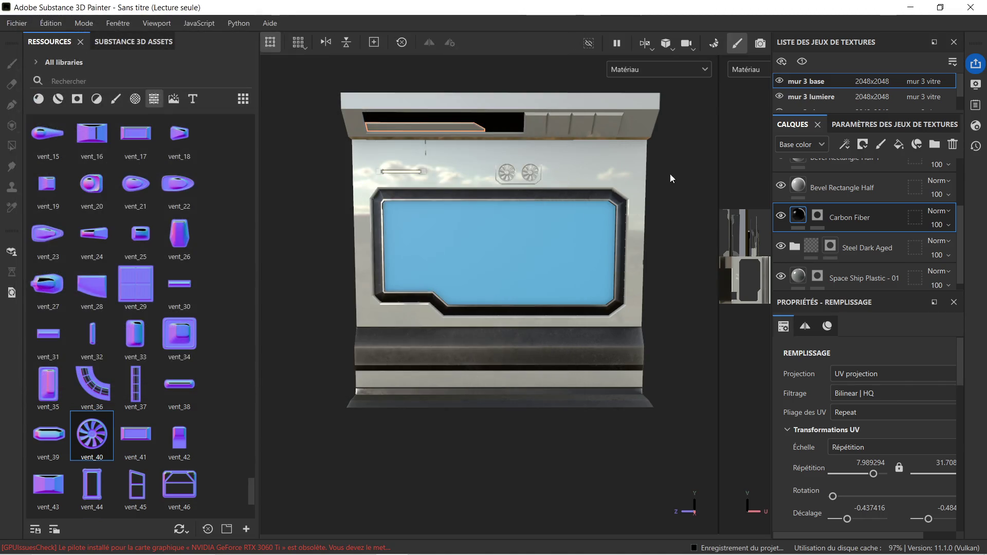
click(971, 7)
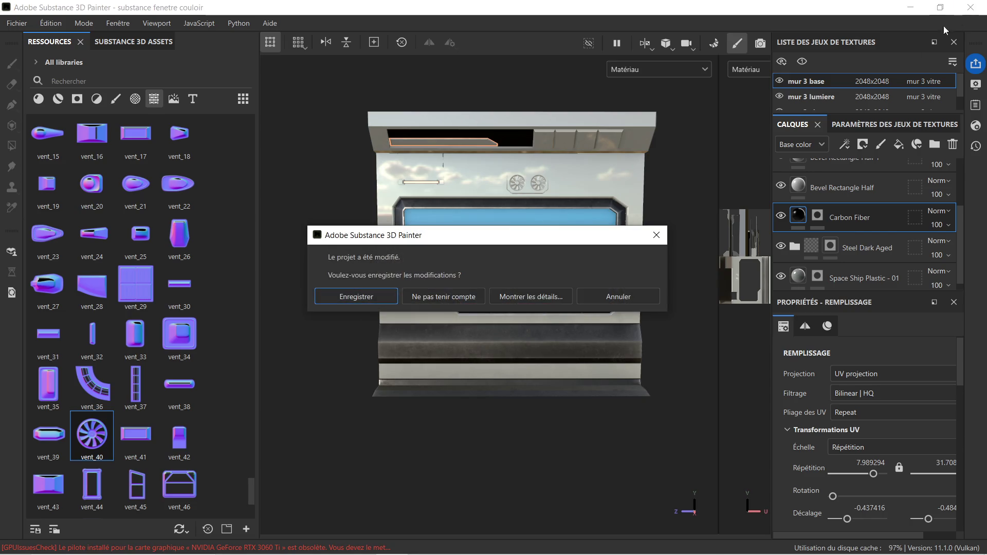
click(363, 298)
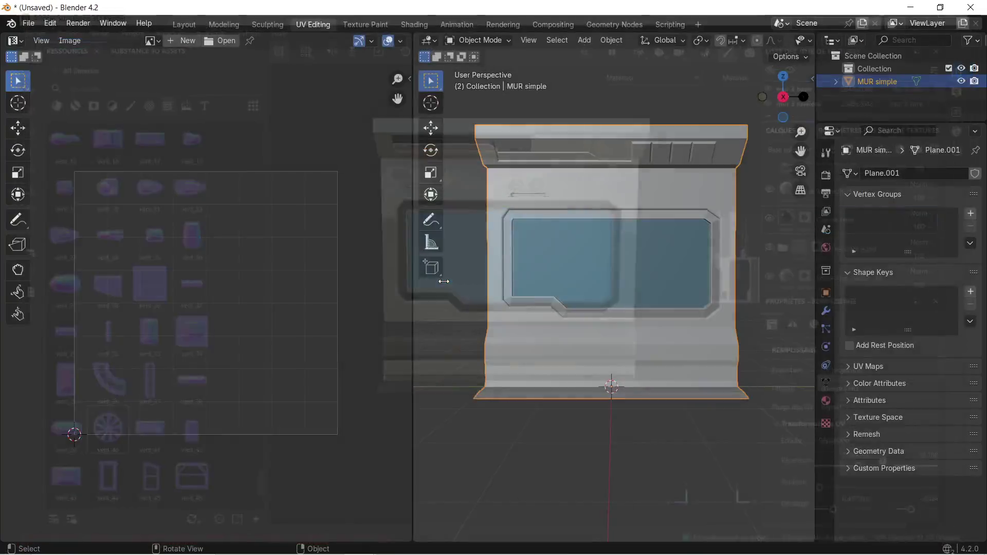
Close the Blender window, cancelling the save browser and choosing Don't Save
scroll(562, 181, down, 3)
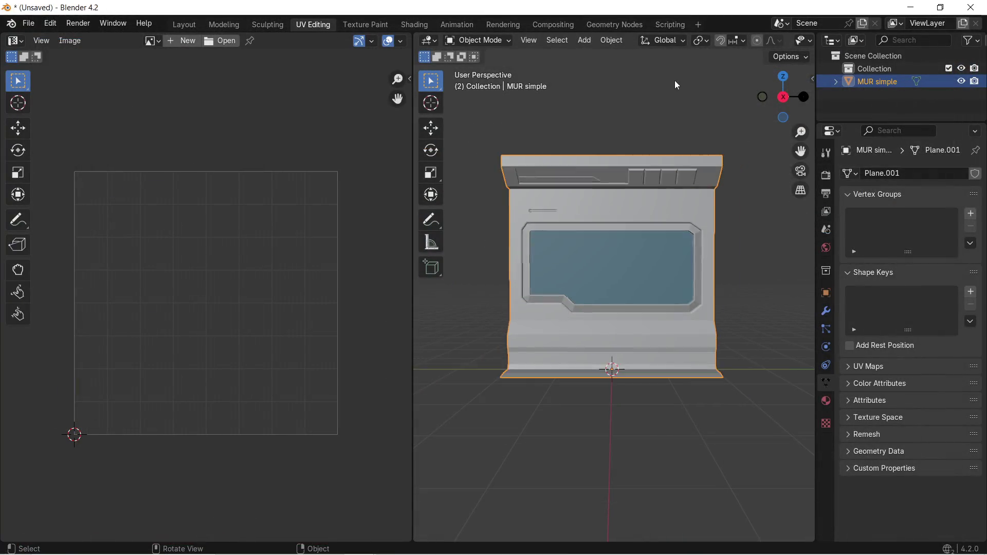
click(972, 6)
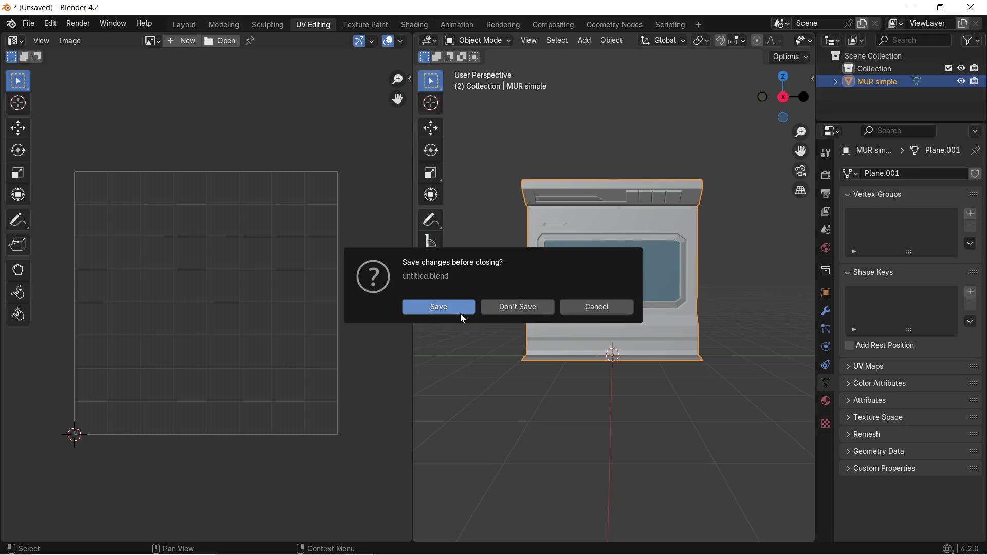
click(460, 310)
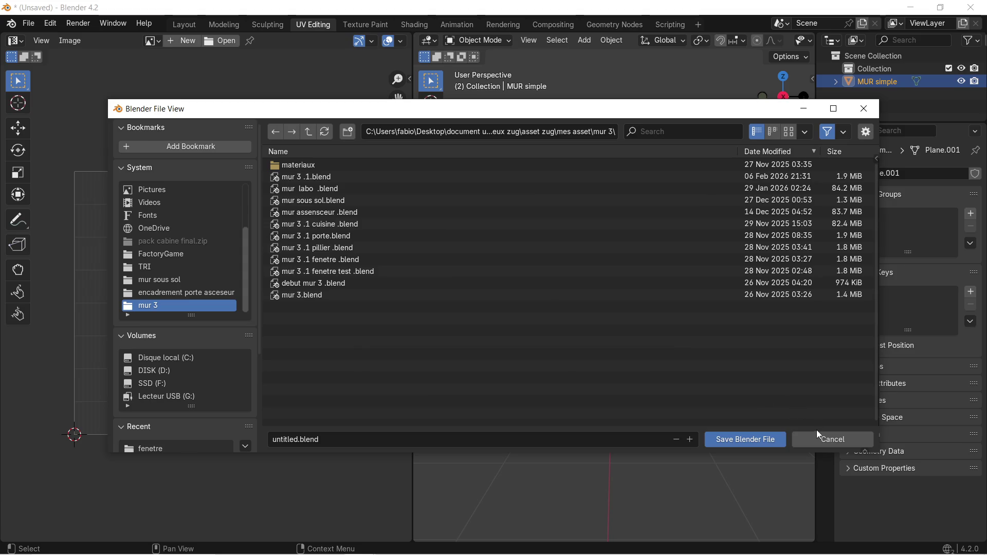
click(822, 440)
click(975, 5)
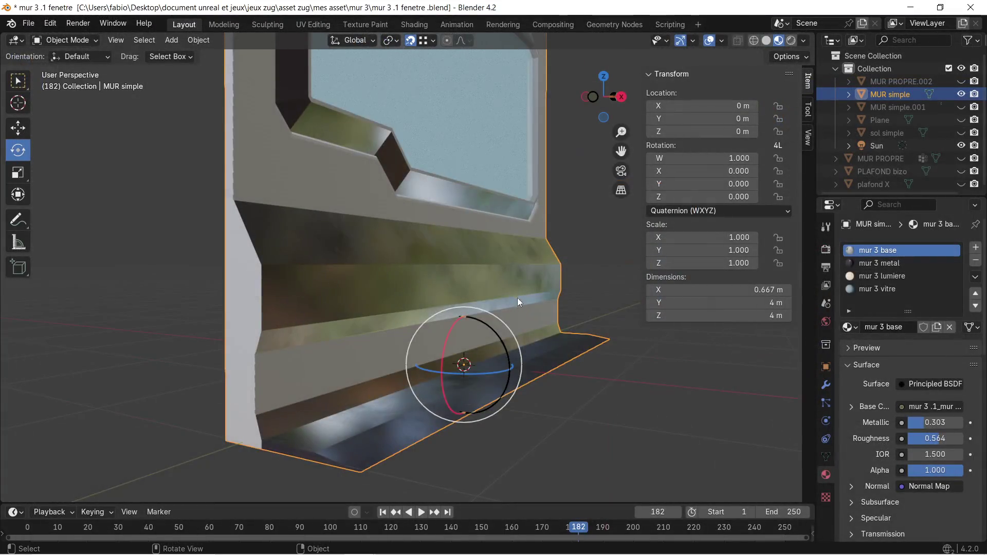
click(970, 7)
click(521, 303)
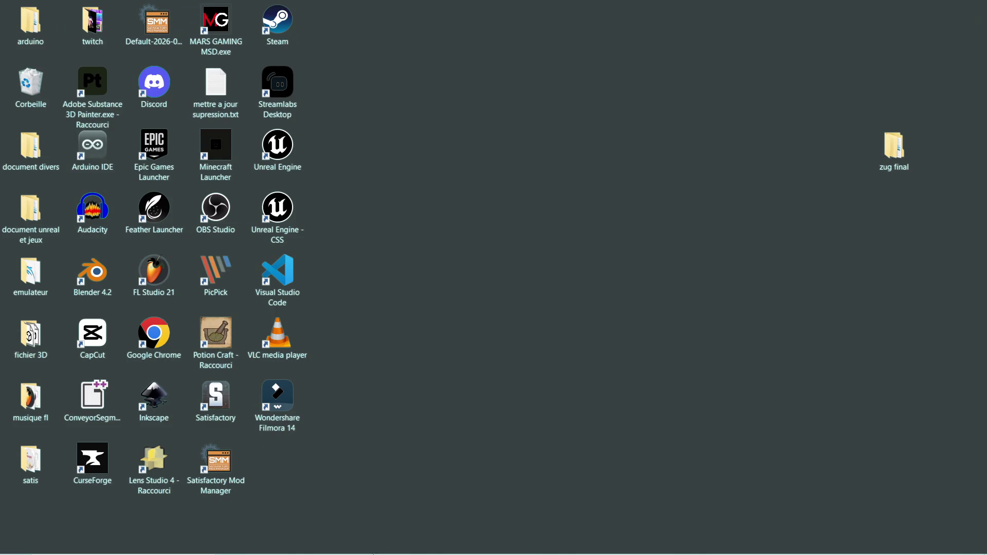
Restore the unsaved Blender window from the taskbar and select mur assenseur.002
mouse_move(359, 551)
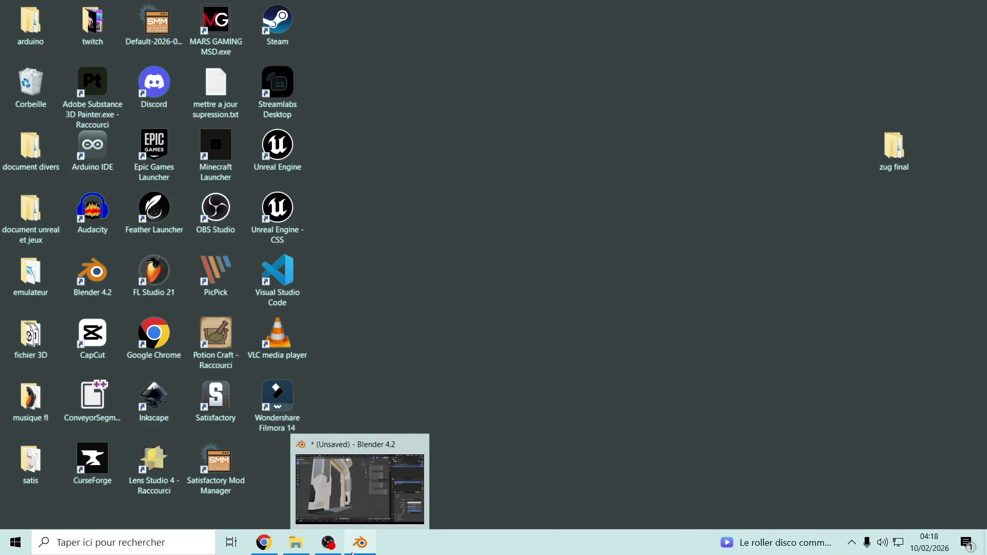
click(359, 483)
scroll(462, 339, down, 4)
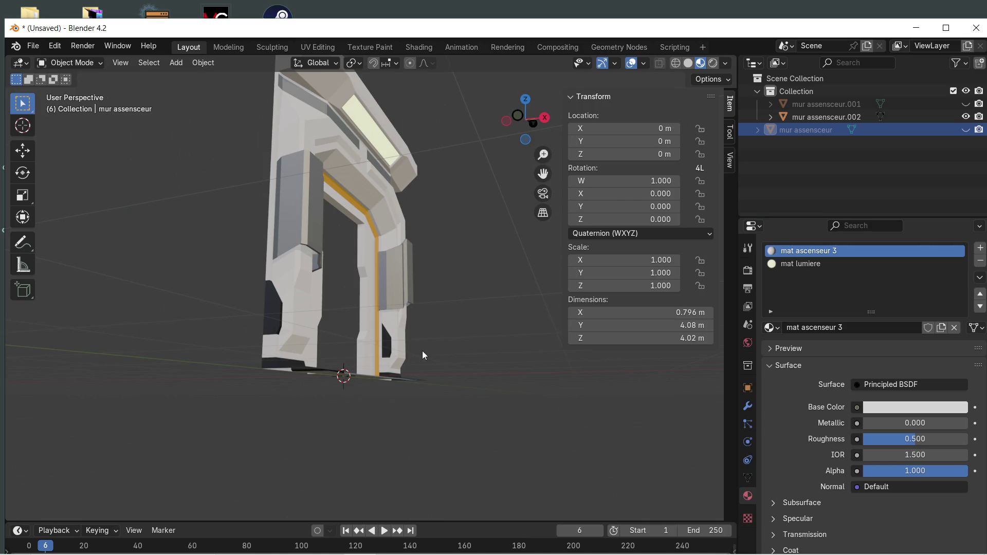
click(401, 336)
click(33, 46)
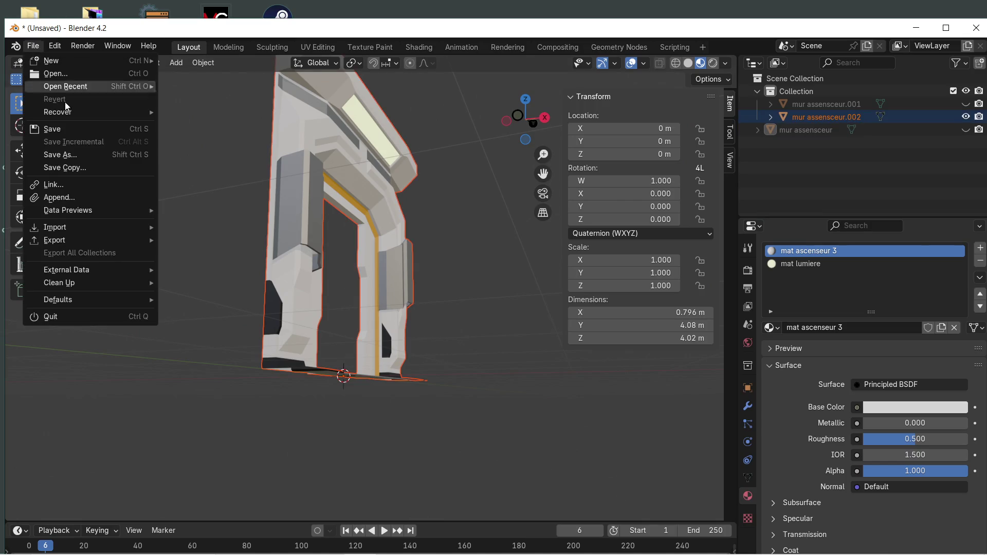
Close Blender, cancelling the save browser and discarding the elevator-wall changes
click(970, 30)
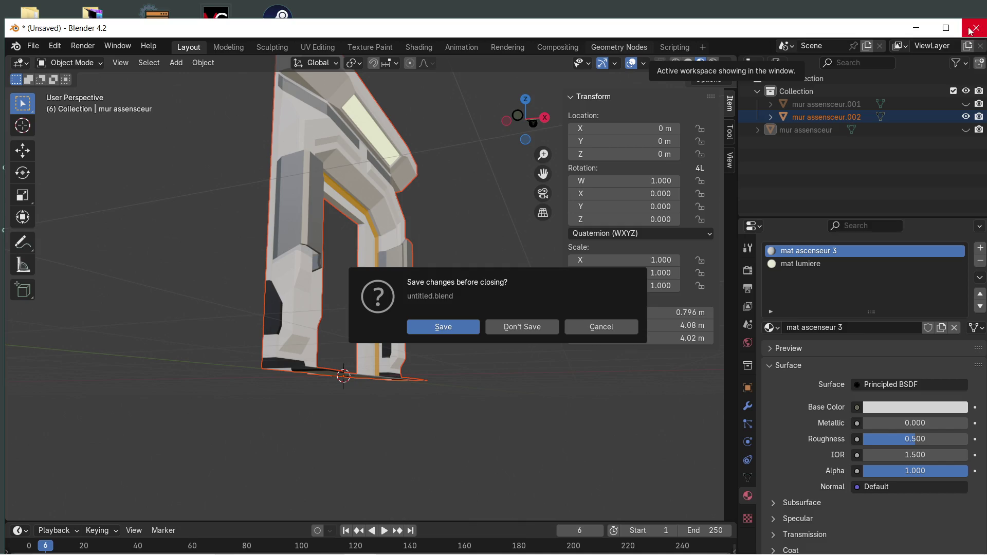
click(448, 324)
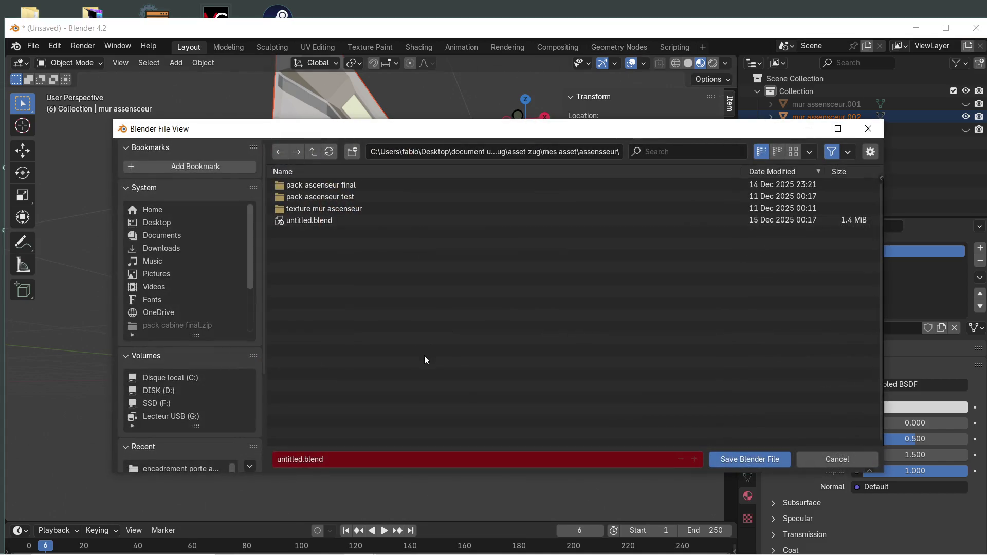
click(842, 460)
click(976, 28)
click(526, 325)
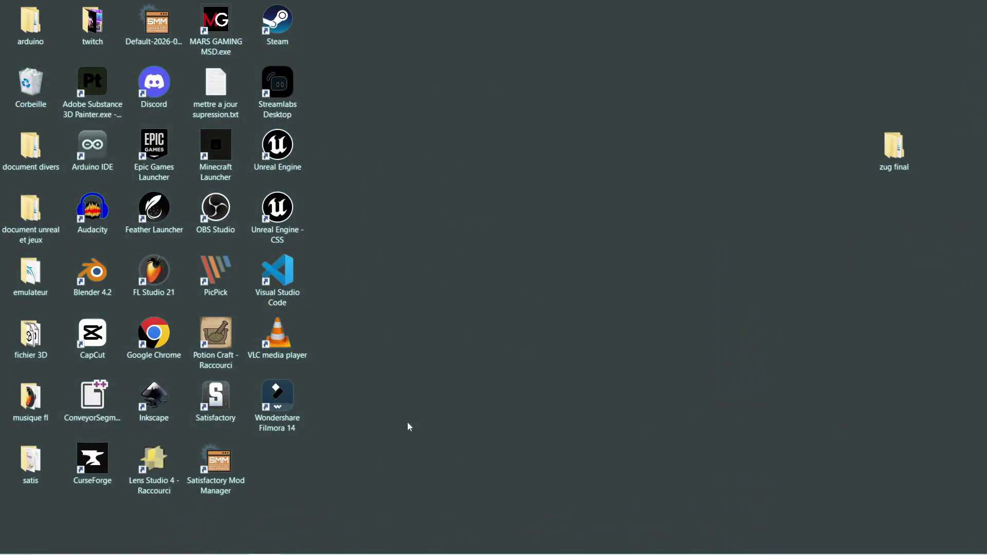